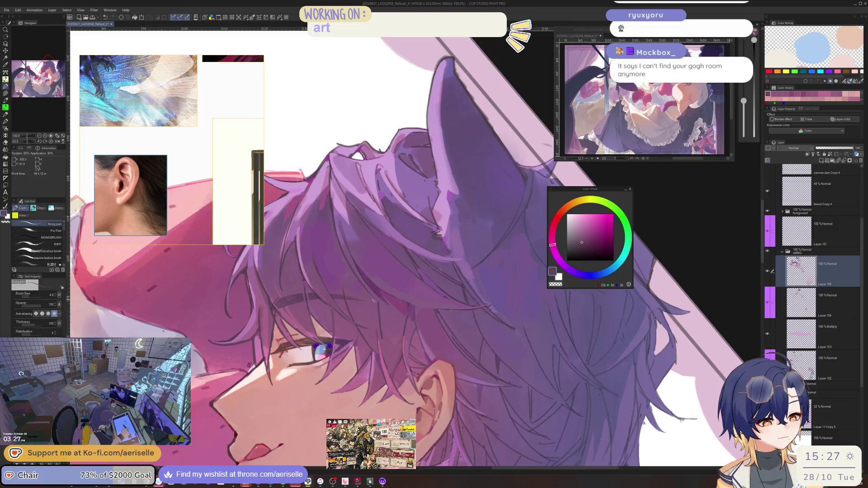
# Zoom in, choose mauve-purple RGB 143/90/123, and bring the brush size down to 8.
pyautogui.scroll(1, 384, 347)
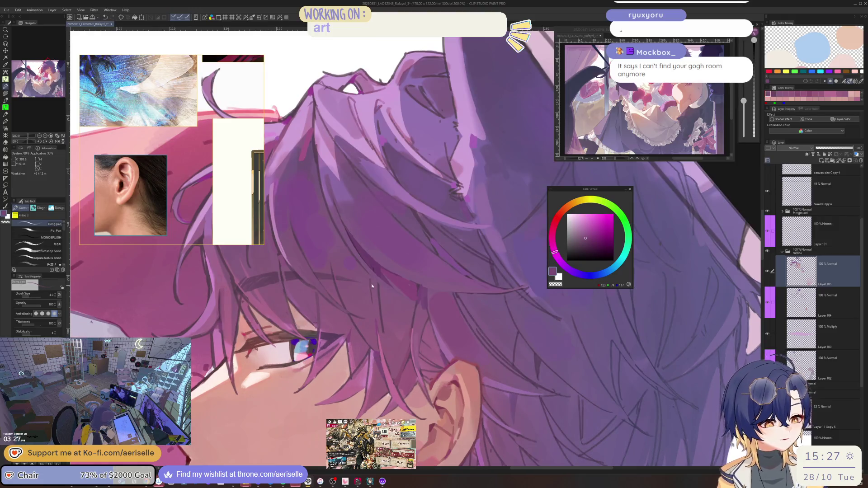
pyautogui.keyDown('alt'); pyautogui.click(380, 337); pyautogui.keyUp('alt')
pyautogui.press(']')
pyautogui.press(']')
pyautogui.press(']')
pyautogui.keyDown('alt'); pyautogui.click(388, 333); pyautogui.keyUp('alt')
pyautogui.press(']')
pyautogui.press(']')
pyautogui.press(']')
pyautogui.press('^')
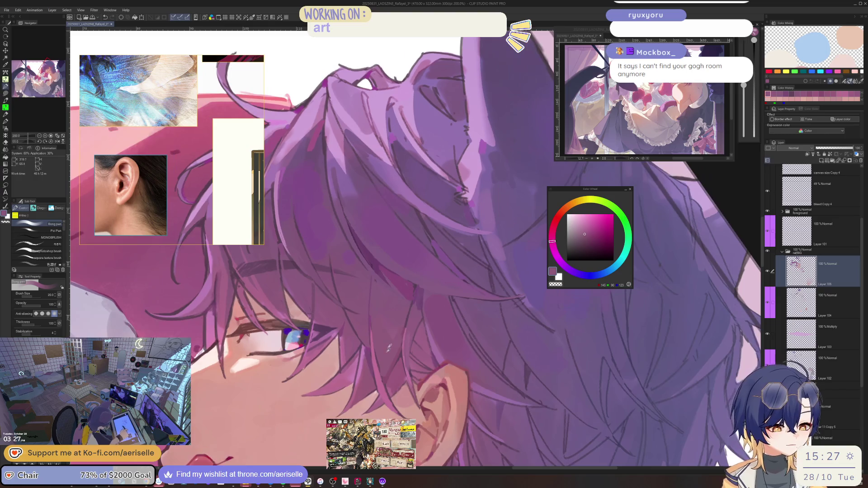
pyautogui.press('[')
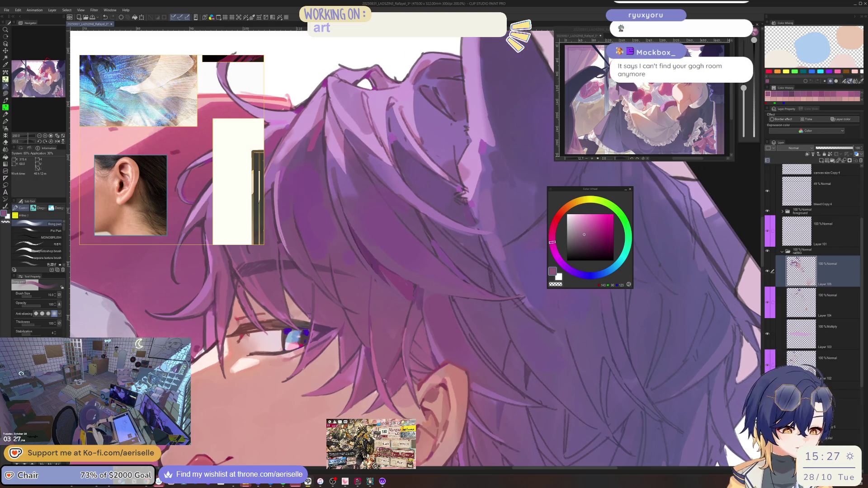
pyautogui.press('[')
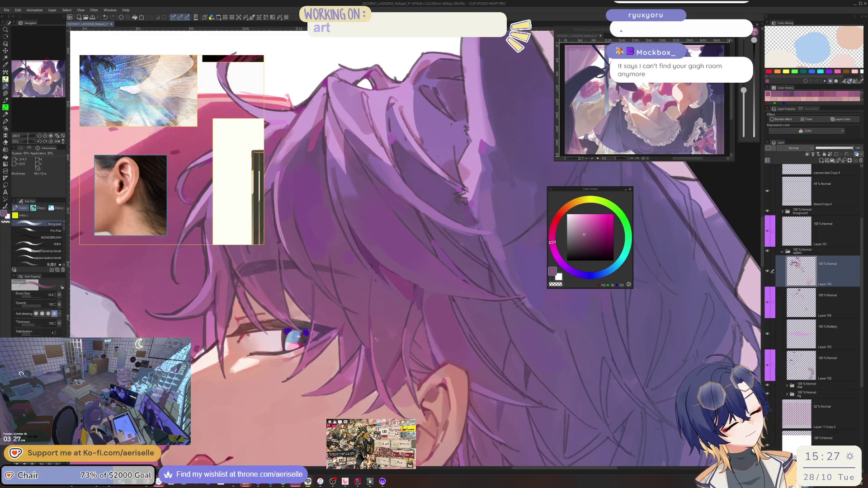
pyautogui.press('[')
pyautogui.press('[')
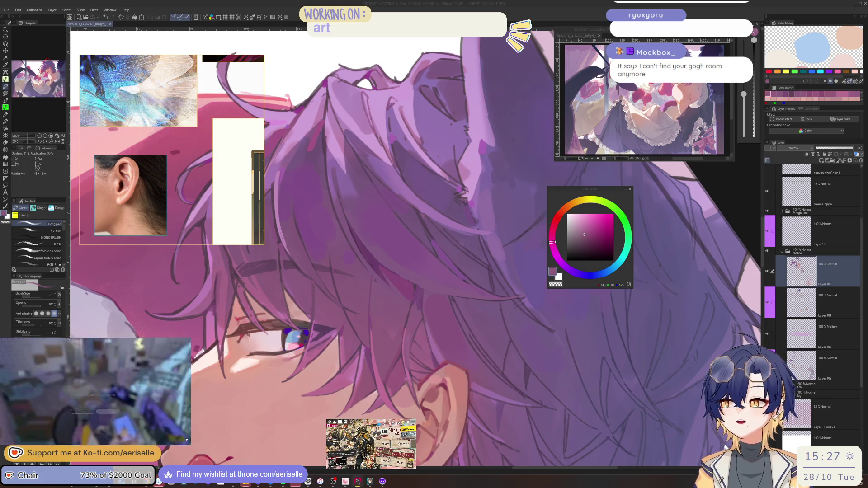
pyautogui.click(117, 413)
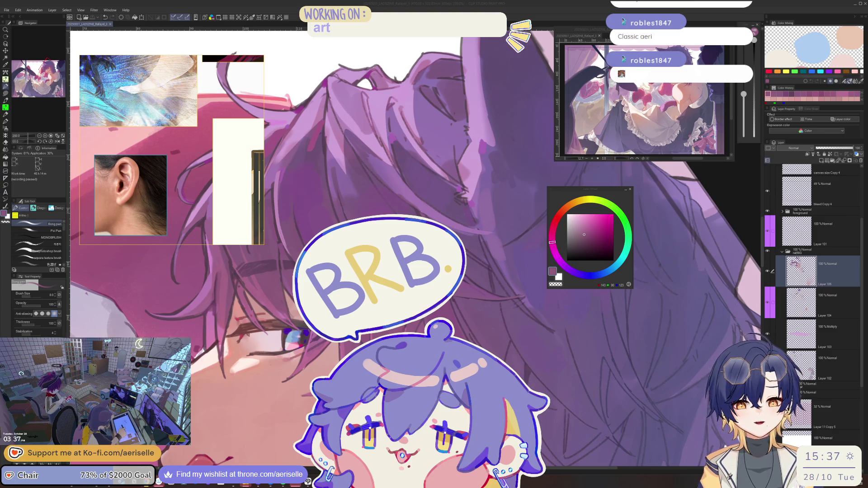
pyautogui.moveTo(370, 481)
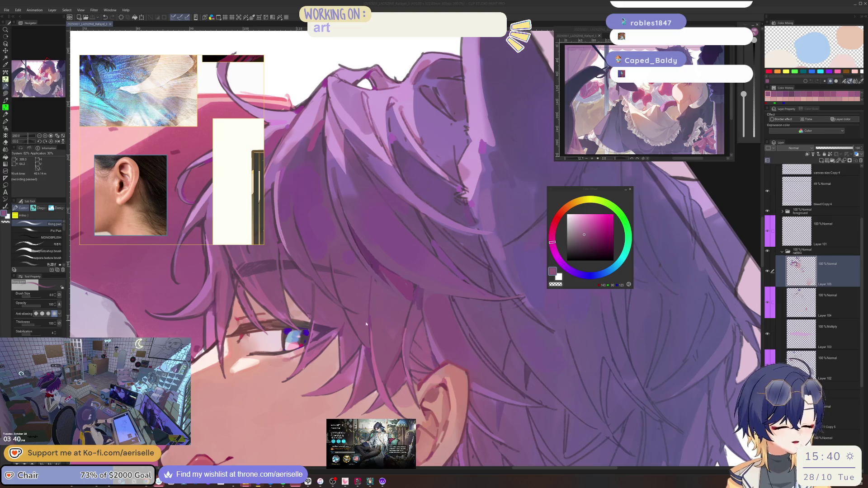
pyautogui.keyDown('alt'); pyautogui.click(321, 359); pyautogui.keyUp('alt')
# Mirror and tilt the view, then sample skin and hair pinks with a fine brush.
pyautogui.press('h')
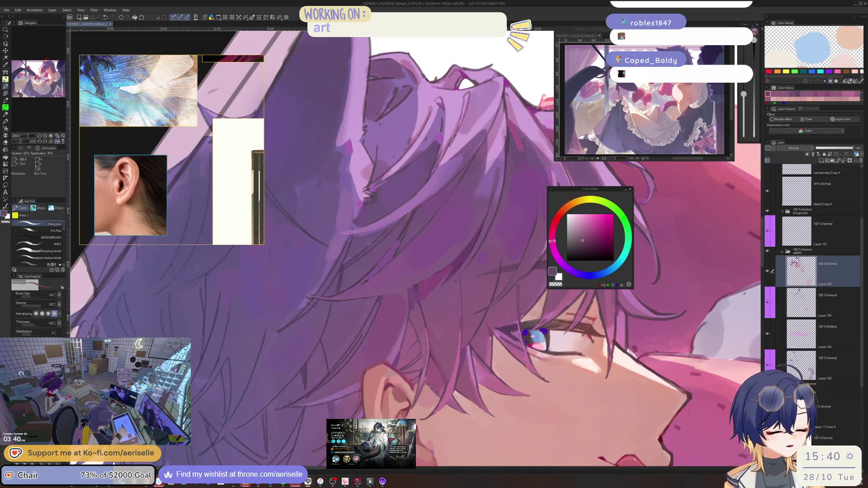
pyautogui.scroll(5, 519, 358)
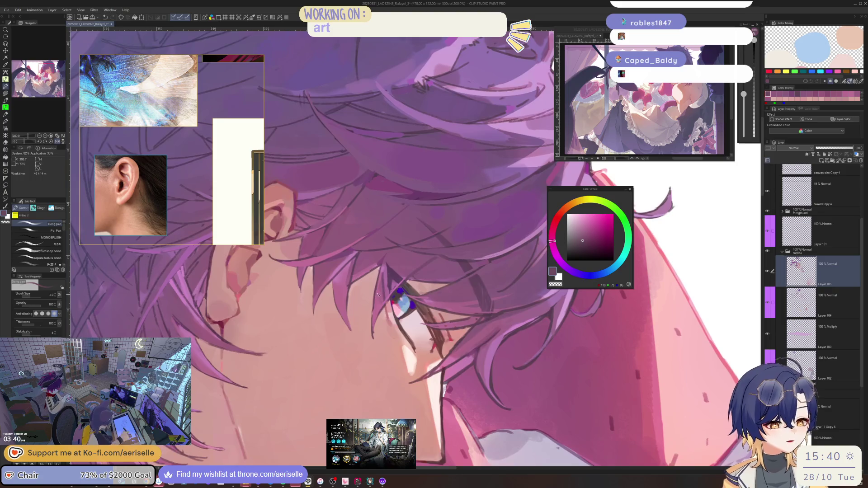
pyautogui.keyDown('alt'); pyautogui.click(378, 291); pyautogui.keyUp('alt')
pyautogui.press('[')
pyautogui.press('[')
pyautogui.press('[')
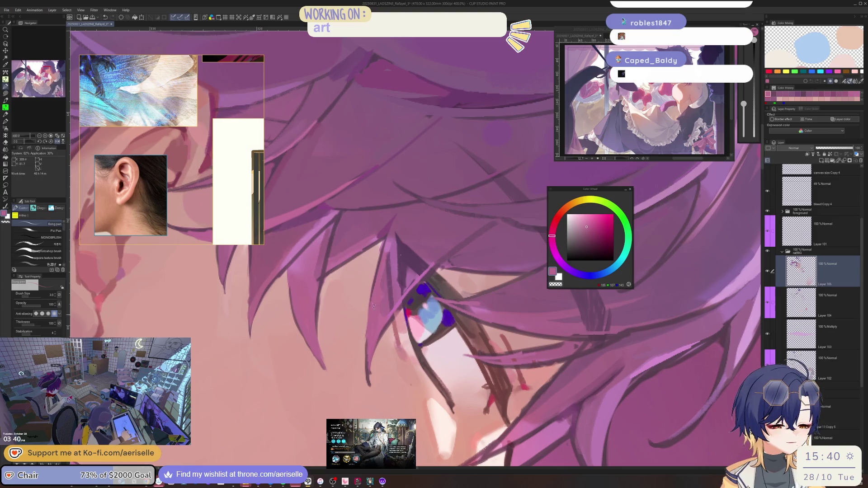
pyautogui.press('-')
pyautogui.keyDown('alt'); pyautogui.click(396, 367); pyautogui.keyUp('alt')
pyautogui.press(']')
pyautogui.press(']')
pyautogui.press(']')
pyautogui.keyDown('alt'); pyautogui.click(392, 377); pyautogui.keyUp('alt')
pyautogui.press('[')
pyautogui.press('[')
pyautogui.press('[')
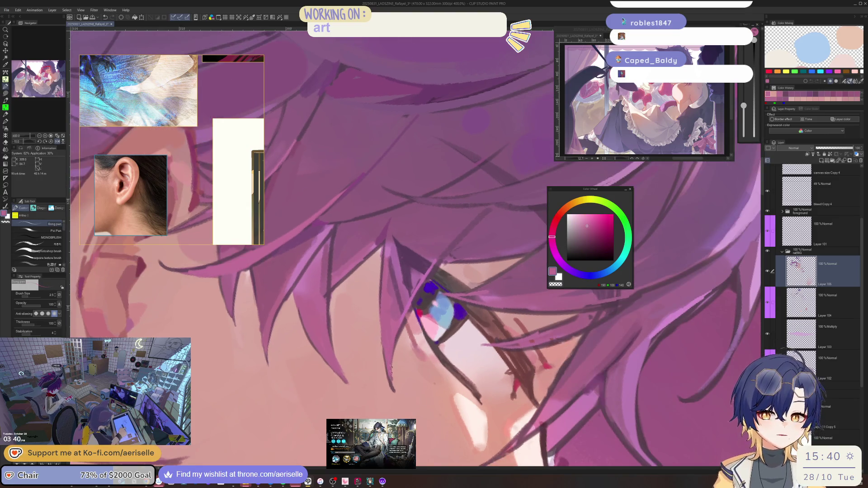
# Switch to darker pink, dark mauve, then saturated magenta for thin accents near the eye.
pyautogui.keyDown('alt'); pyautogui.click(325, 285); pyautogui.keyUp('alt')
pyautogui.press(']')
pyautogui.press(']')
pyautogui.press(']')
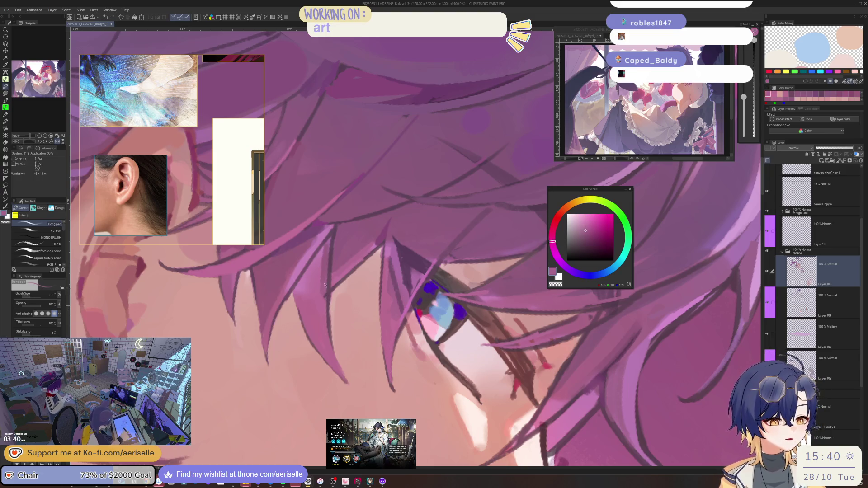
pyautogui.keyDown('alt'); pyautogui.click(329, 248); pyautogui.keyUp('alt')
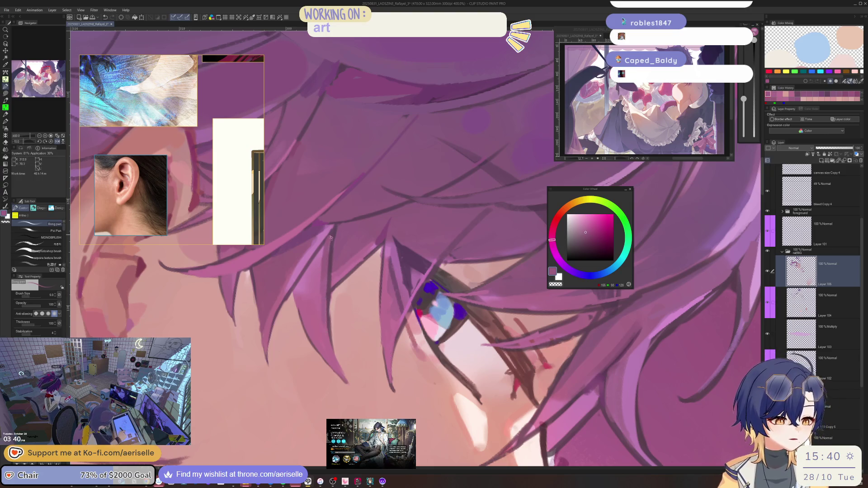
pyautogui.keyDown('alt'); pyautogui.click(328, 275); pyautogui.keyUp('alt')
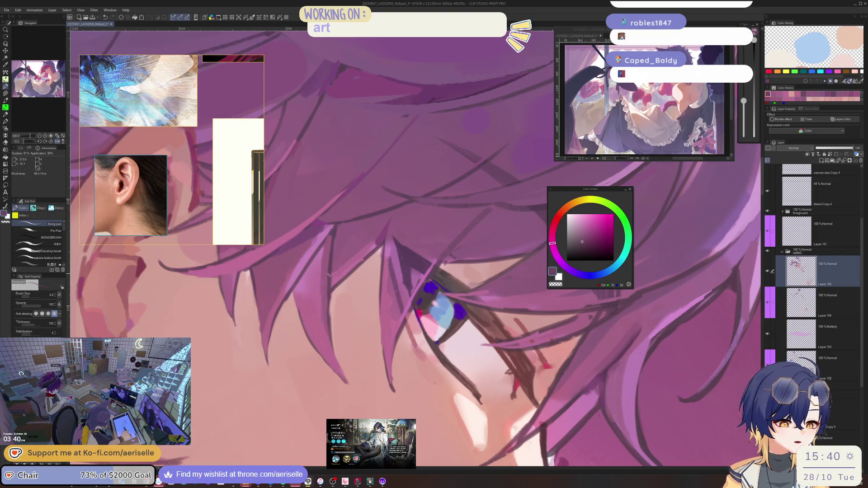
pyautogui.press('[')
pyautogui.press('[')
pyautogui.click(609, 233)
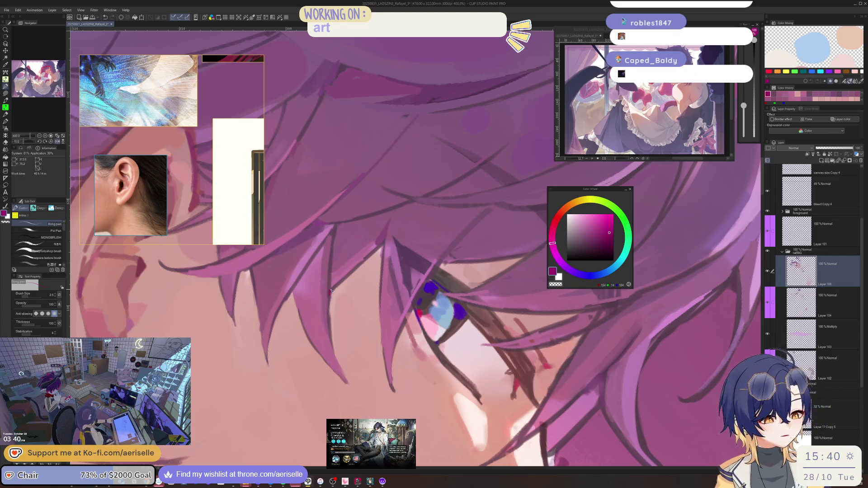
# Sample the light skin pink beside the eye and a warm skin tone with a slightly larger brush.
pyautogui.scroll(-4, 332, 292)
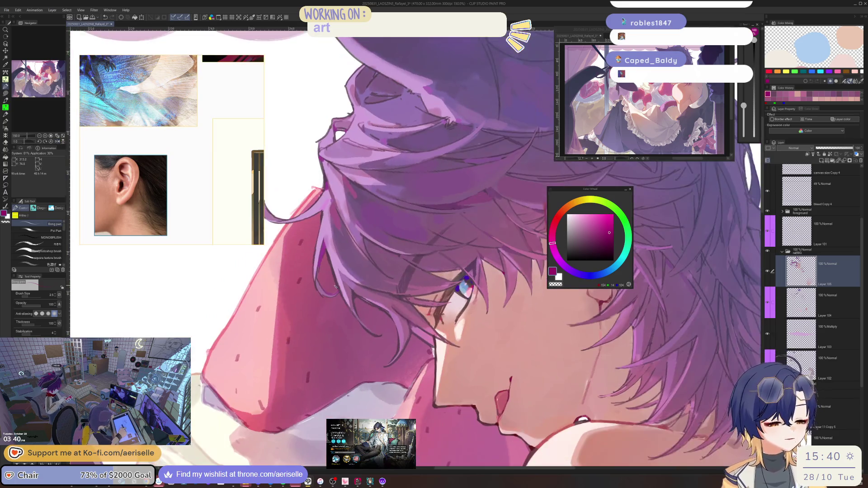
pyautogui.scroll(4, 437, 318)
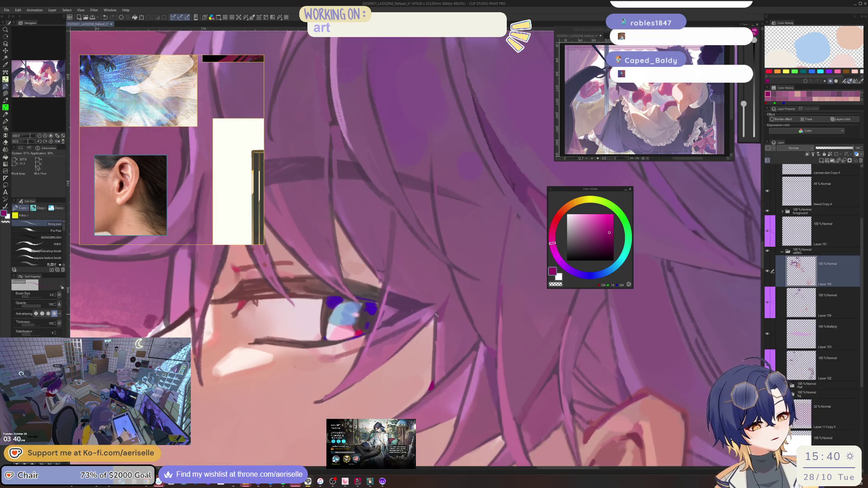
pyautogui.keyDown('alt'); pyautogui.click(431, 324); pyautogui.keyUp('alt')
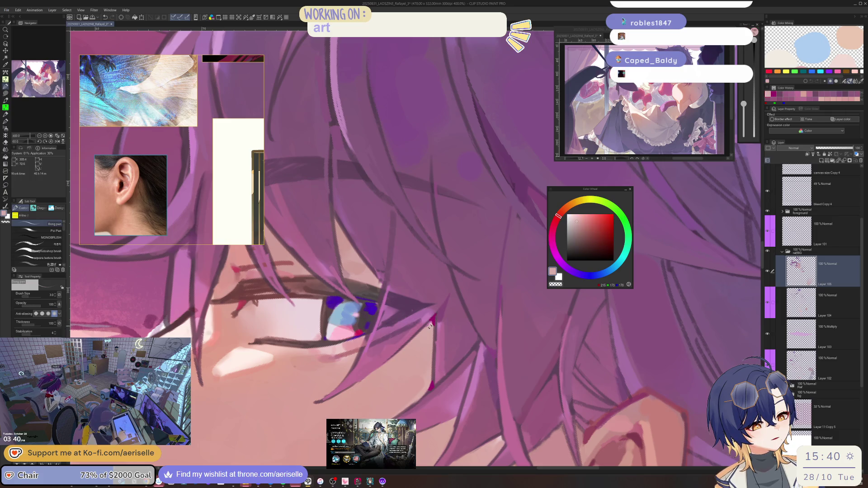
pyautogui.press(']')
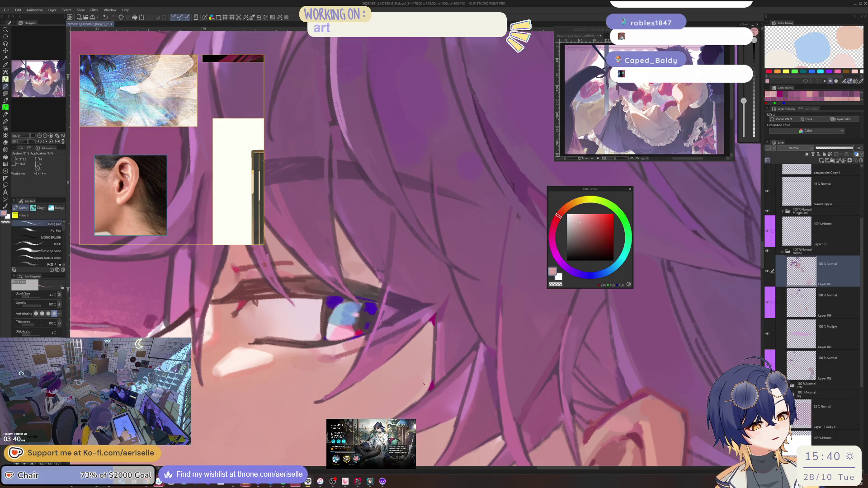
pyautogui.press(']')
pyautogui.press(']')
pyautogui.press(']')
pyautogui.keyDown('alt'); pyautogui.click(298, 252); pyautogui.keyUp('alt')
pyautogui.press('h')
# Blend the cheek with warmer sampled skin pinks using a broader brush.
pyautogui.keyDown('alt'); pyautogui.click(364, 371); pyautogui.keyUp('alt')
pyautogui.press(']')
pyautogui.press(']')
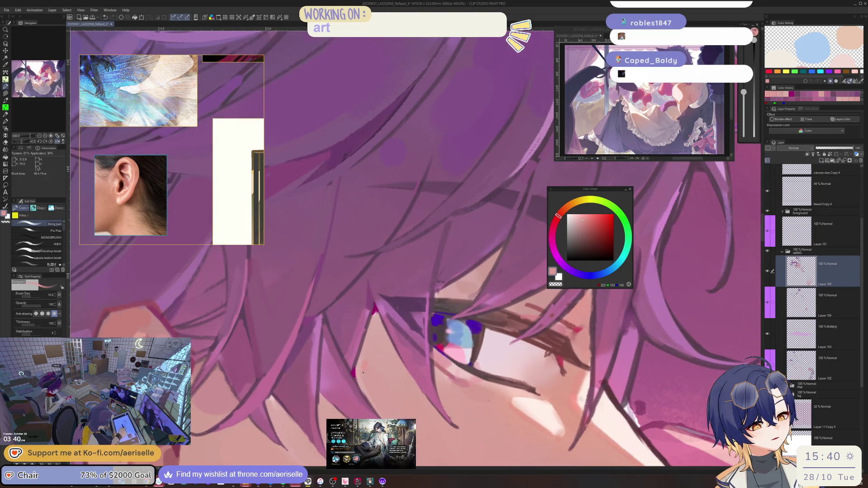
pyautogui.keyDown('alt'); pyautogui.click(373, 356); pyautogui.keyUp('alt')
pyautogui.press(']')
pyautogui.press(']')
pyautogui.keyDown('alt'); pyautogui.click(377, 360); pyautogui.keyUp('alt')
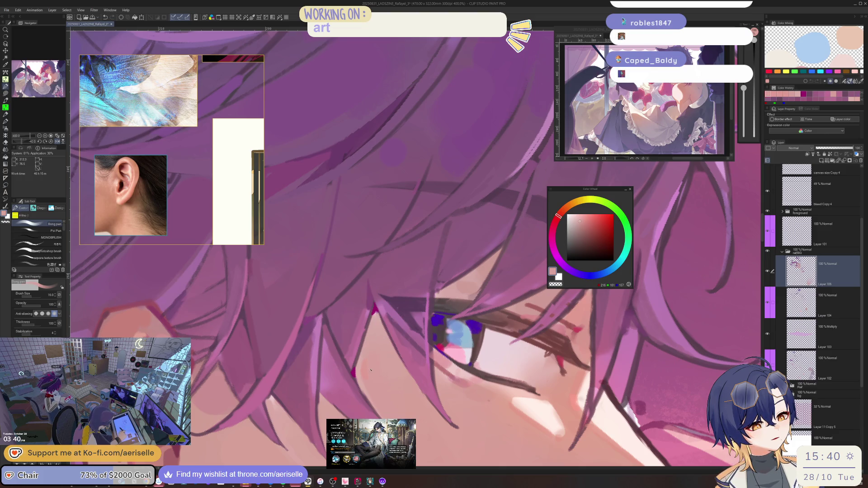
pyautogui.scroll(-5, 375, 353)
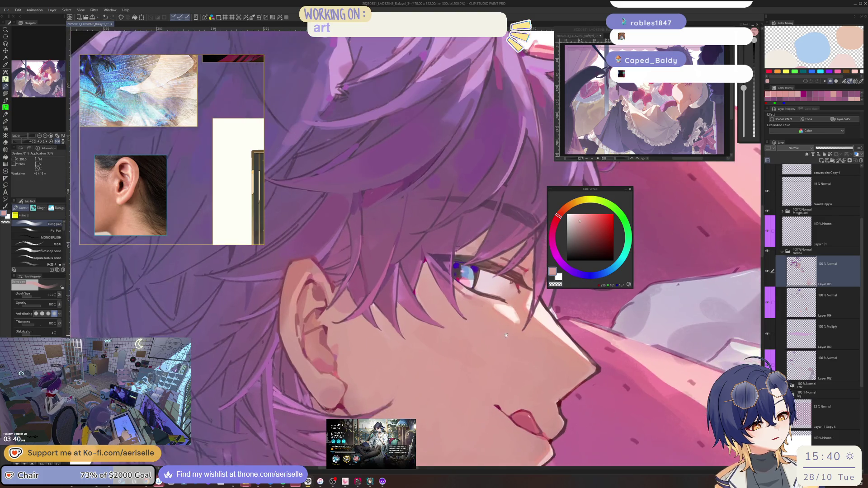
# Add a small dark accent near the lip, then pick muted rose and deeper red lip tones.
pyautogui.scroll(5, 335, 311)
pyautogui.keyDown('alt'); pyautogui.click(339, 298); pyautogui.keyUp('alt')
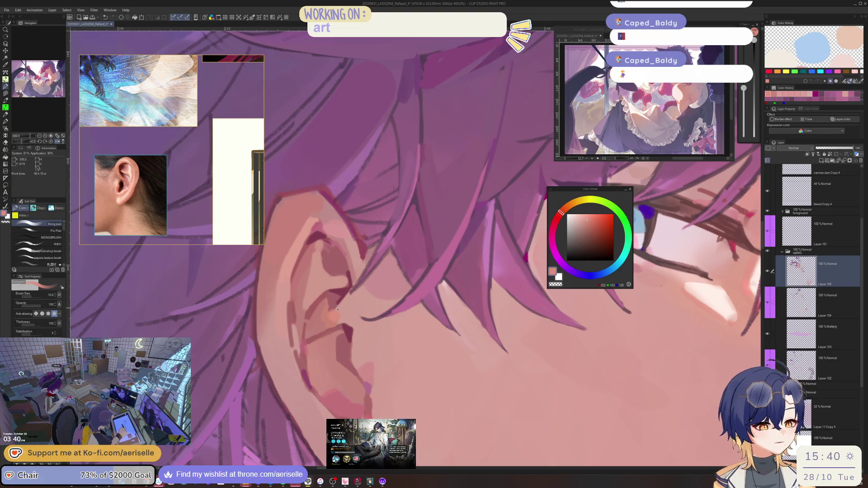
pyautogui.press('h')
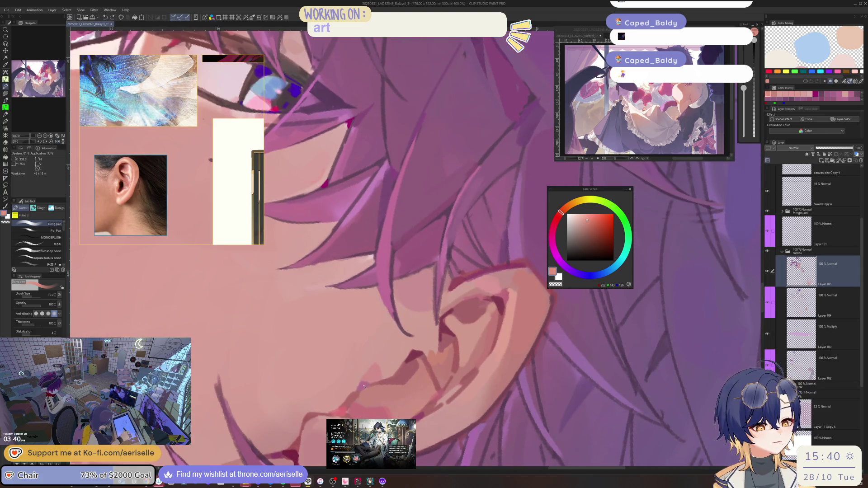
pyautogui.keyDown('alt'); pyautogui.click(372, 381); pyautogui.keyUp('alt')
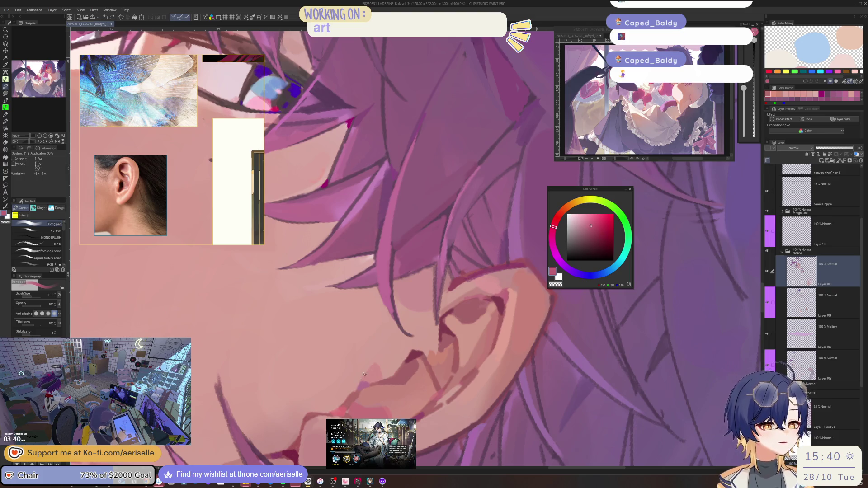
pyautogui.press('[')
pyautogui.moveTo(364, 385); pyautogui.dragTo(371, 384)
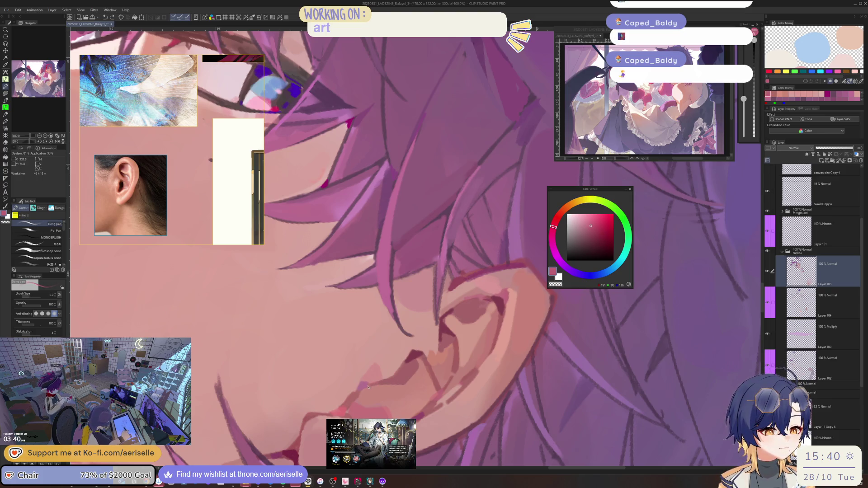
pyautogui.moveTo(435, 338); pyautogui.dragTo(425, 423)
pyautogui.keyDown('alt'); pyautogui.click(425, 423); pyautogui.keyUp('alt')
pyautogui.click(592, 229)
# Rotate toward the ear, shade it with light and slightly darker skin tones, then zoom out.
pyautogui.moveTo(543, 317); pyautogui.dragTo(520, 402)
pyautogui.press('[')
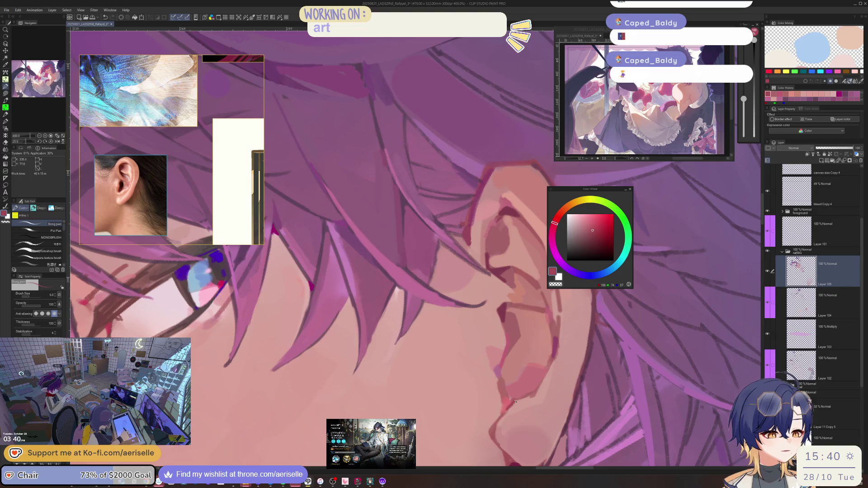
pyautogui.moveTo(557, 305); pyautogui.dragTo(501, 373)
pyautogui.keyDown('alt'); pyautogui.click(501, 373); pyautogui.keyUp('alt')
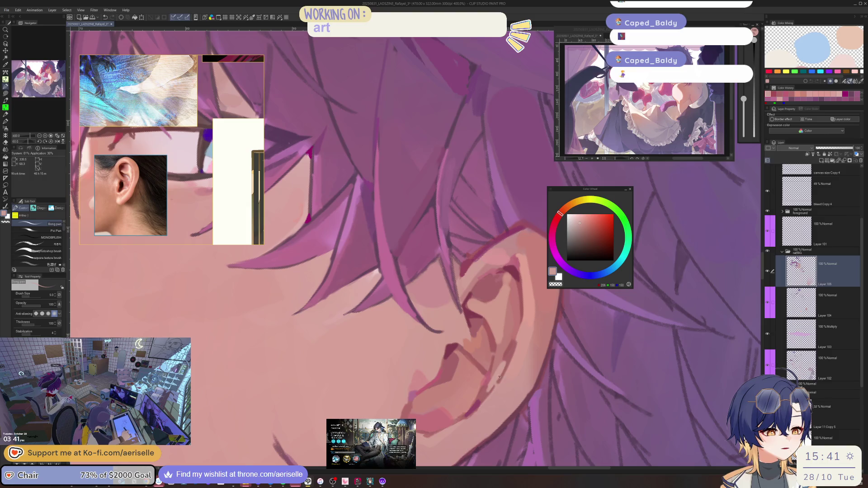
pyautogui.keyDown('alt'); pyautogui.click(510, 343); pyautogui.keyUp('alt')
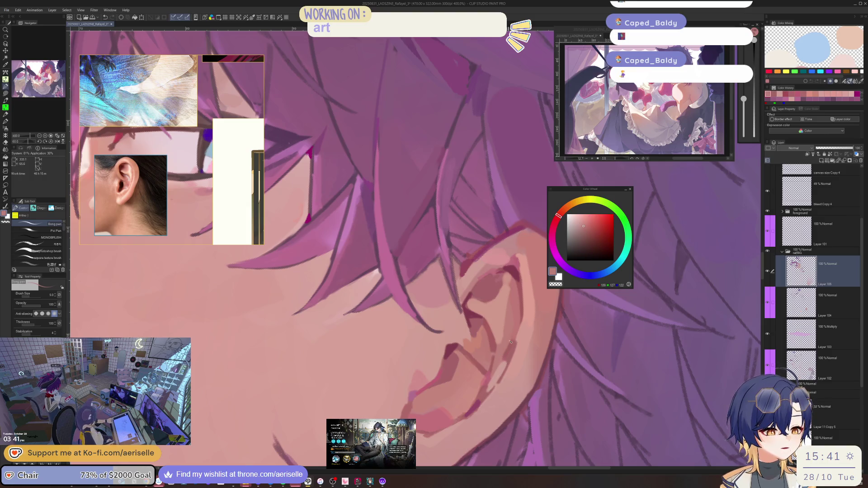
pyautogui.hotkey('ctrl', 'alt', '0')
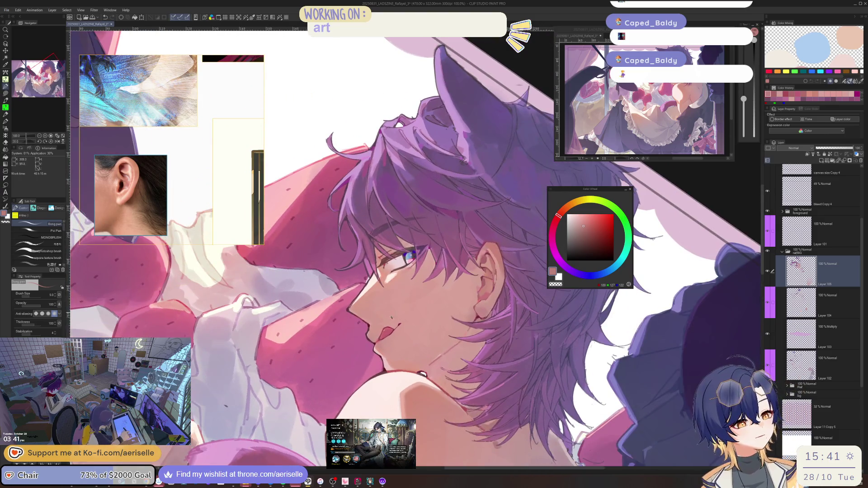
# Create Folder 2 and move Layers 102–105 into it.
pyautogui.scroll(2, 389, 331)
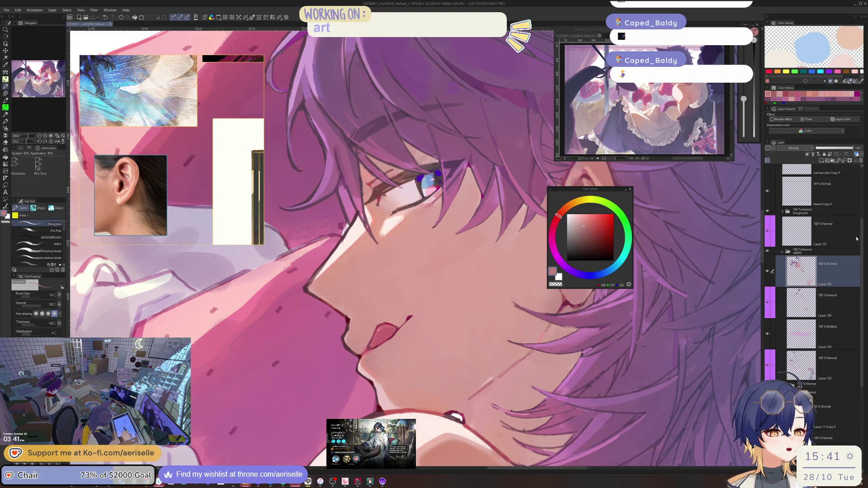
pyautogui.click(837, 162)
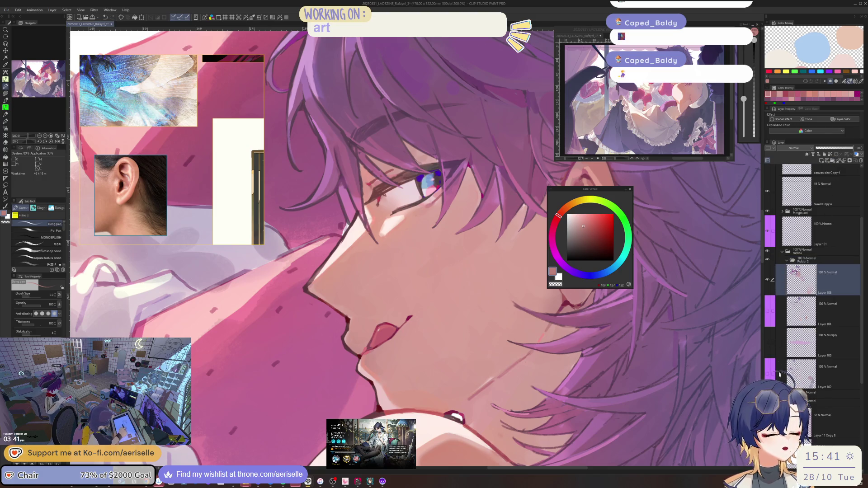
pyautogui.moveTo(772, 317); pyautogui.dragTo(773, 375)
pyautogui.moveTo(801, 312); pyautogui.dragTo(809, 263)
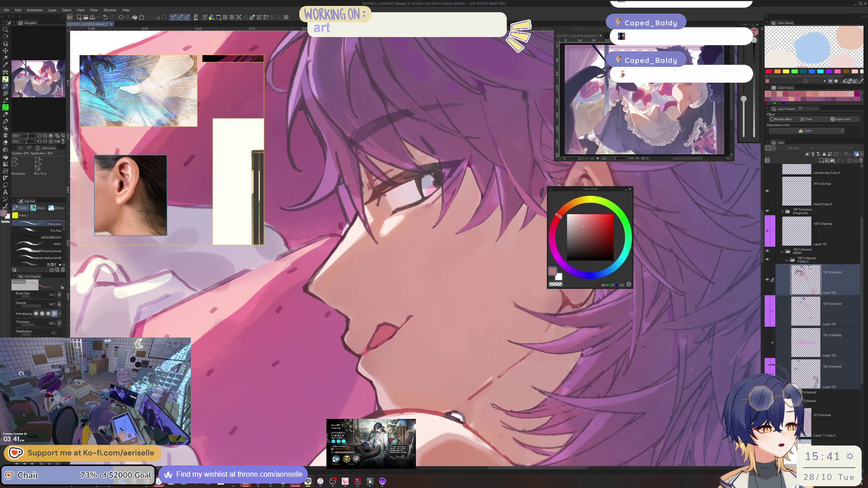
# Toggle Folder 2's visibility repeatedly to compare the hair and ear, leaving it shown.
pyautogui.click(768, 260)
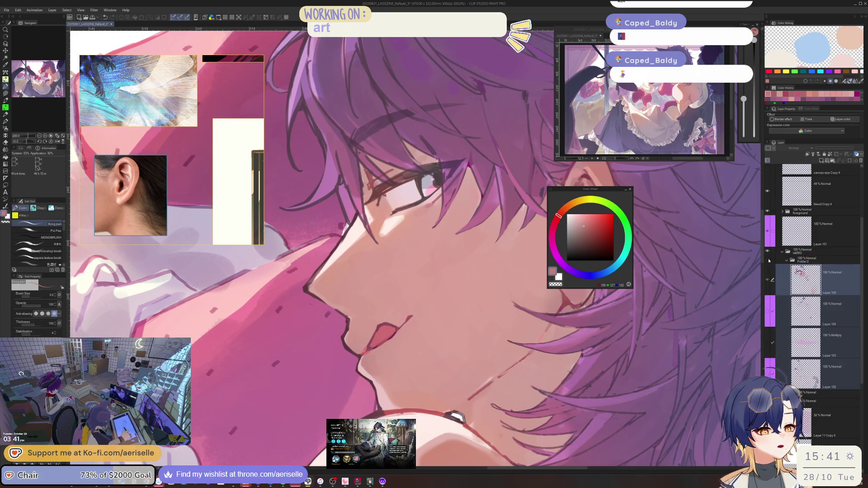
pyautogui.click(768, 260)
pyautogui.click(768, 260)
pyautogui.click(768, 260)
pyautogui.click(768, 260)
pyautogui.scroll(-2, 538, 378)
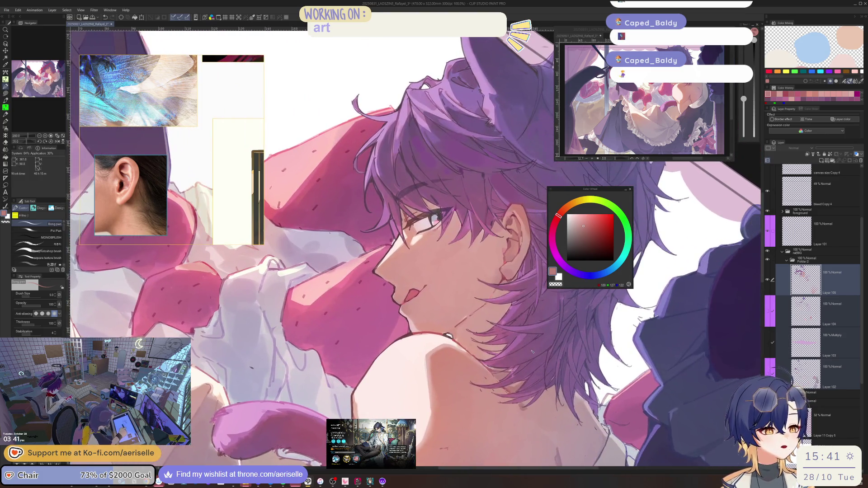
pyautogui.click(768, 261)
pyautogui.click(769, 261)
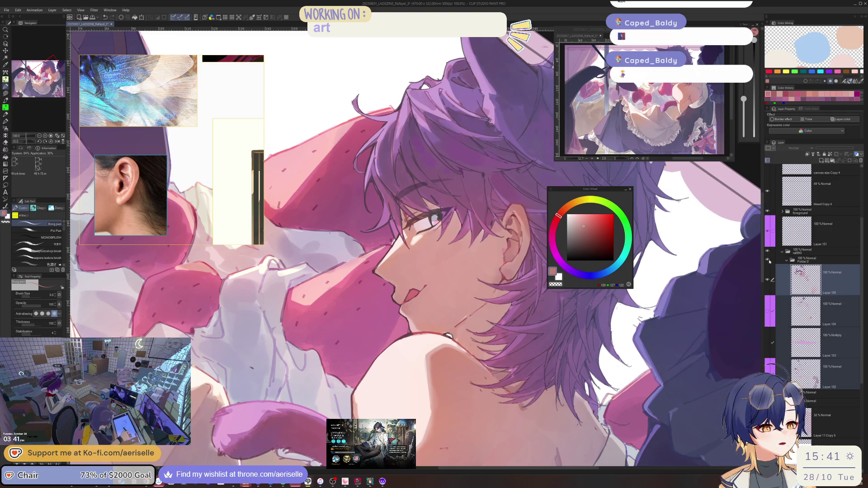
pyautogui.press('-')
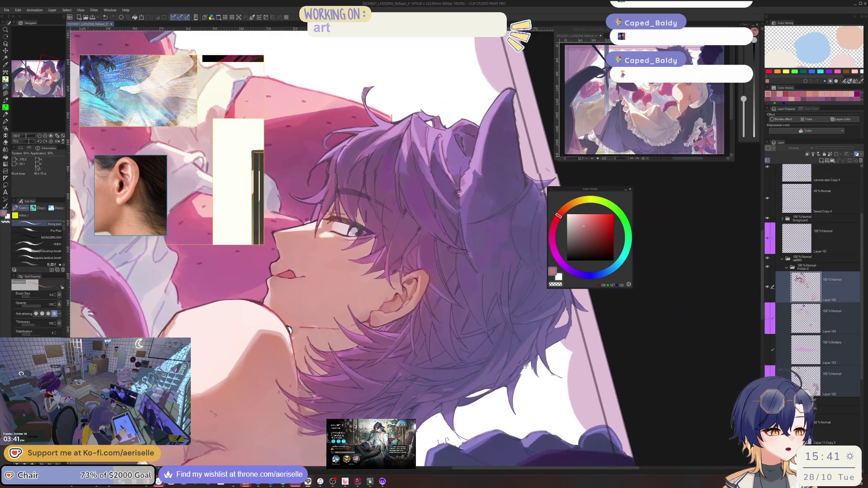
pyautogui.moveTo(524, 366); pyautogui.dragTo(557, 332)
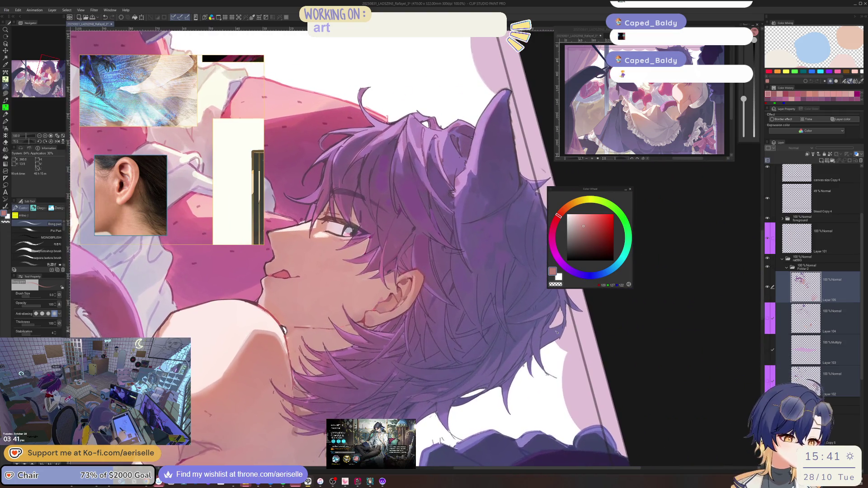
pyautogui.click(770, 267)
pyautogui.click(769, 267)
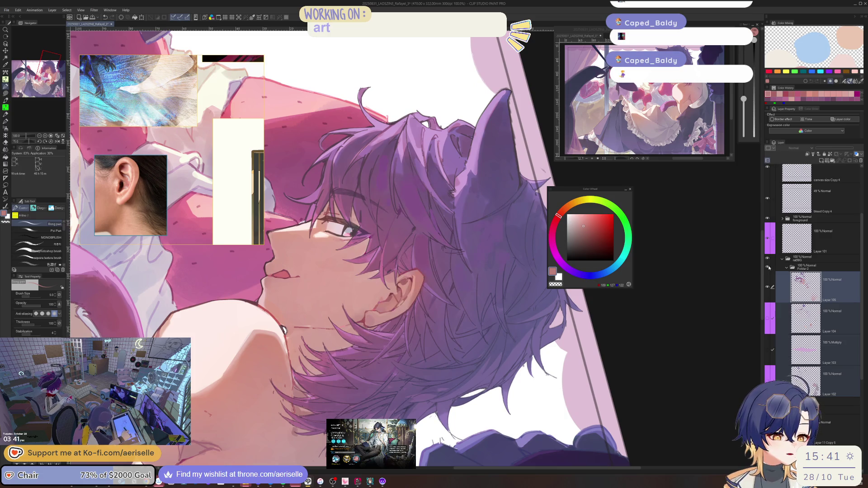
pyautogui.click(769, 268)
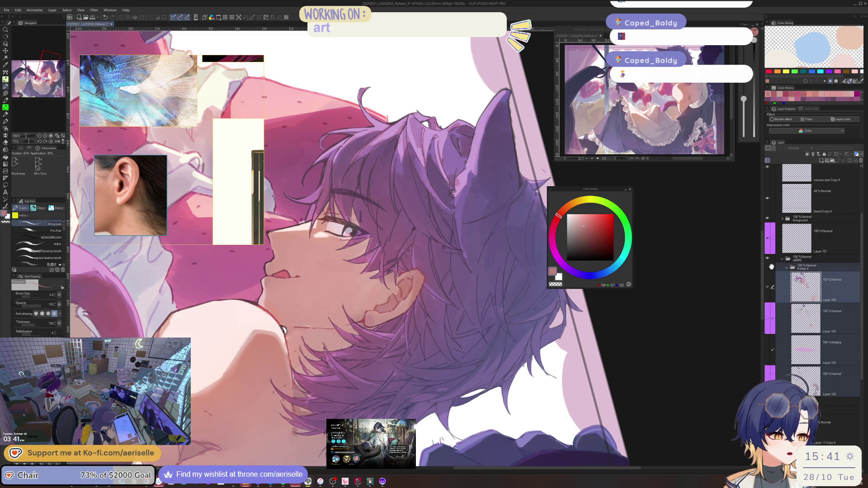
pyautogui.scroll(-2, 770, 266)
pyautogui.hotkey('ctrl', '-')
pyautogui.hotkey('ctrl', '-')
pyautogui.hotkey('ctrl', '-')
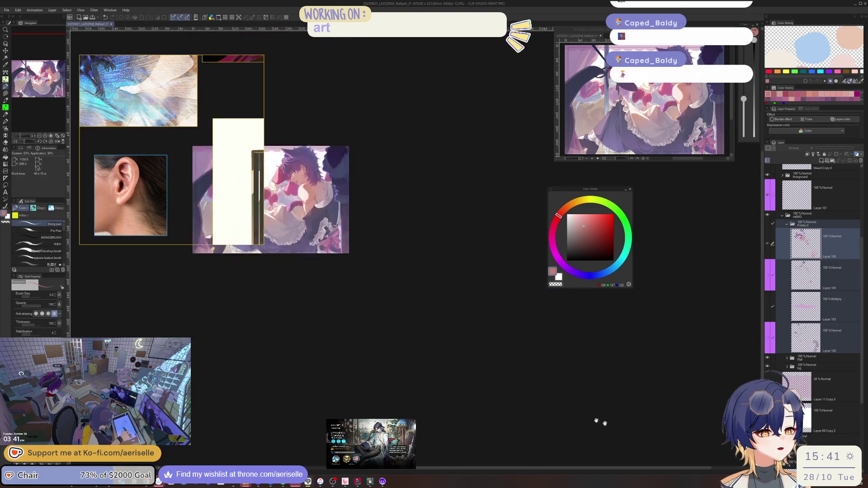
pyautogui.hotkey('ctrl', '+')
pyautogui.moveTo(505, 378); pyautogui.dragTo(545, 398)
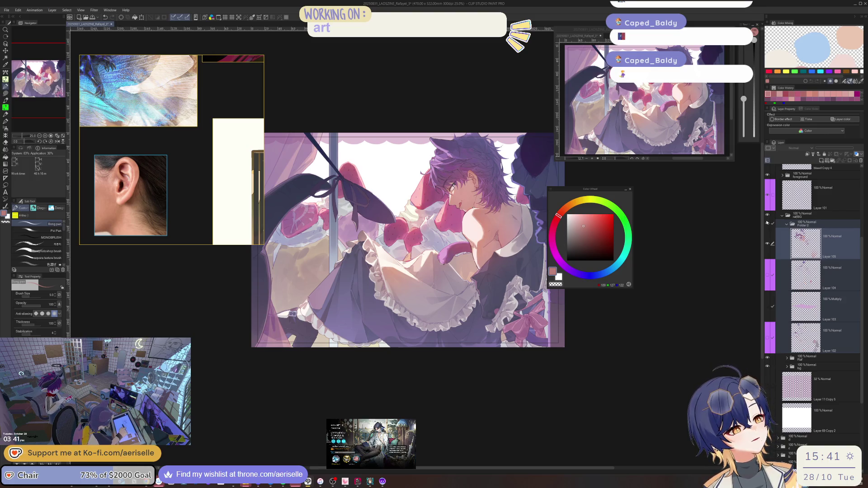
pyautogui.moveTo(452, 226)
pyautogui.mouseDown()
pyautogui.moveTo(429, 253)
pyautogui.moveTo(452, 272)
pyautogui.moveTo(501, 267)
pyautogui.mouseUp()
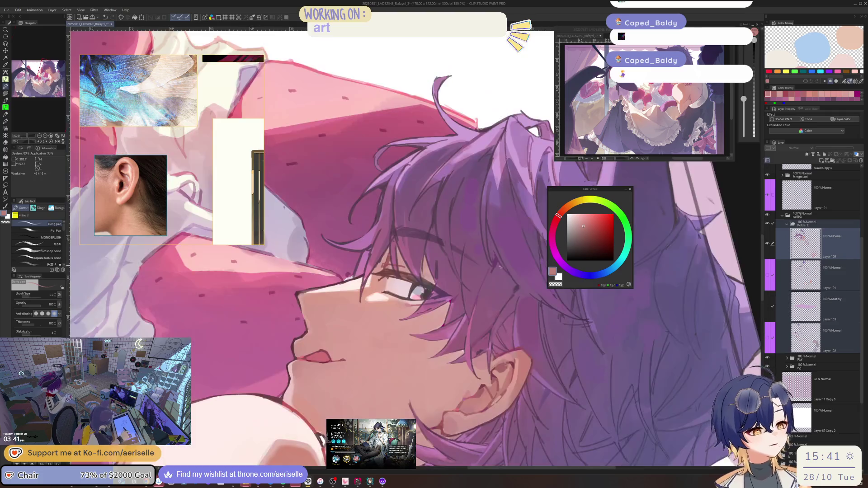
# Sample the hair purple and paint three dark strands down through the hair.
pyautogui.scroll(3, 500, 267)
pyautogui.keyDown('alt'); pyautogui.click(425, 158); pyautogui.keyUp('alt')
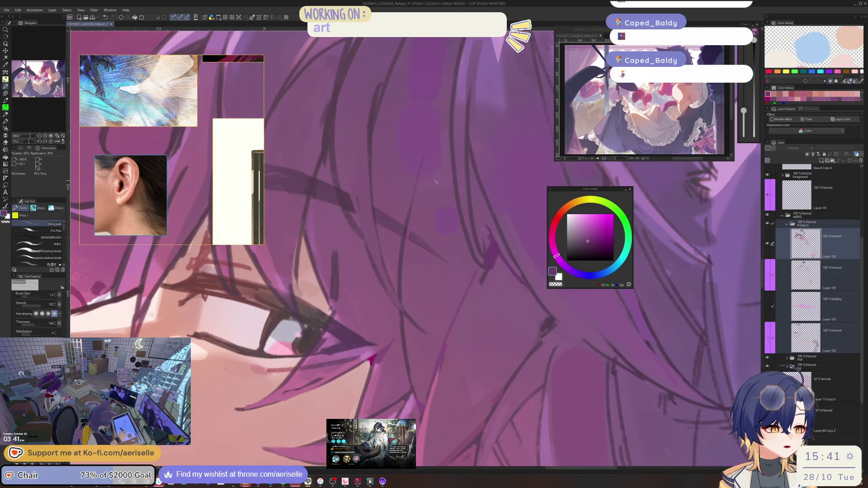
pyautogui.moveTo(435, 182); pyautogui.dragTo(424, 310)
pyautogui.moveTo(432, 253)
pyautogui.mouseDown()
pyautogui.moveTo(400, 334)
pyautogui.moveTo(434, 289)
pyautogui.moveTo(409, 315)
pyautogui.moveTo(485, 291)
pyautogui.moveTo(484, 281)
pyautogui.moveTo(420, 312)
pyautogui.mouseUp()
pyautogui.press(']')
pyautogui.press(']')
pyautogui.moveTo(475, 290)
pyautogui.mouseDown()
pyautogui.moveTo(410, 320)
pyautogui.moveTo(502, 244)
pyautogui.moveTo(421, 233)
pyautogui.mouseUp()
pyautogui.scroll(-2, 501, 244)
# Sample lighter and darker hair purples and shift to a more saturated purple on the colour wheel.
pyautogui.keyDown('alt'); pyautogui.click(403, 229); pyautogui.keyUp('alt')
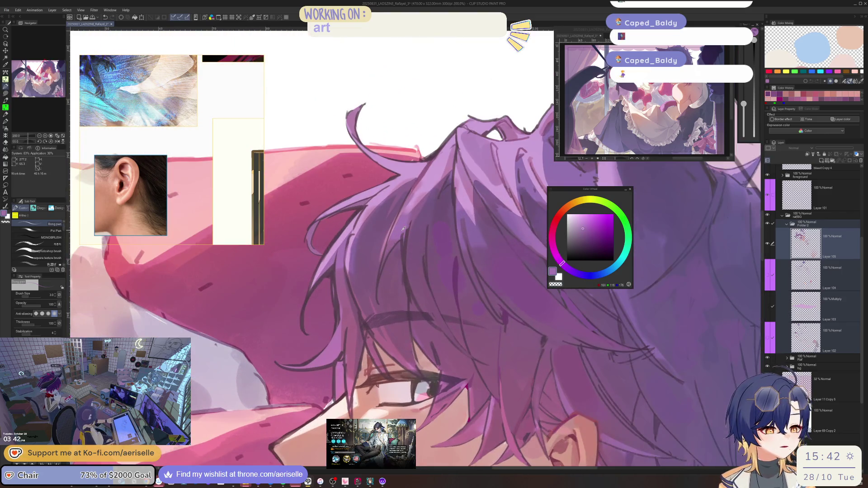
pyautogui.scroll(2, 403, 229)
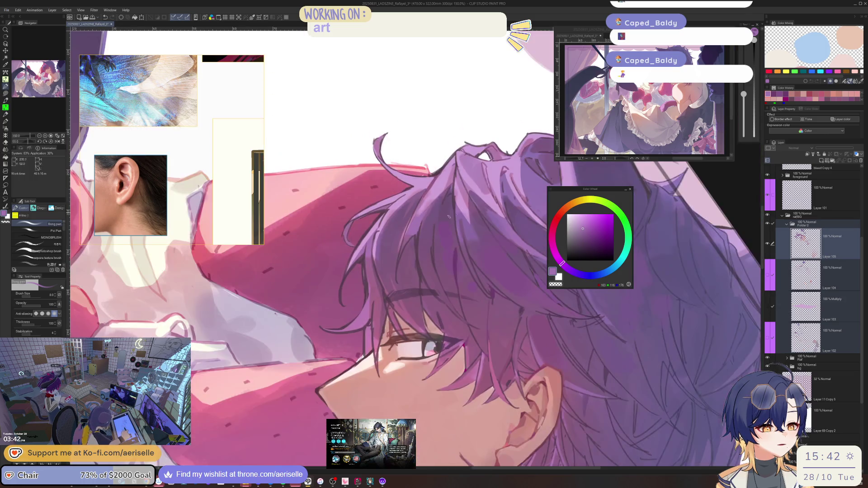
pyautogui.scroll(-2, 399, 244)
pyautogui.scroll(2, 406, 253)
pyautogui.keyDown('alt'); pyautogui.click(407, 253); pyautogui.keyUp('alt')
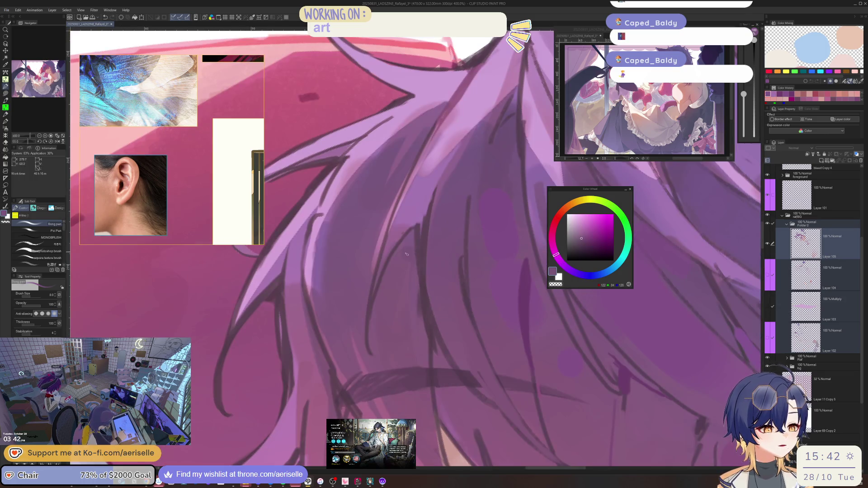
pyautogui.click(585, 235)
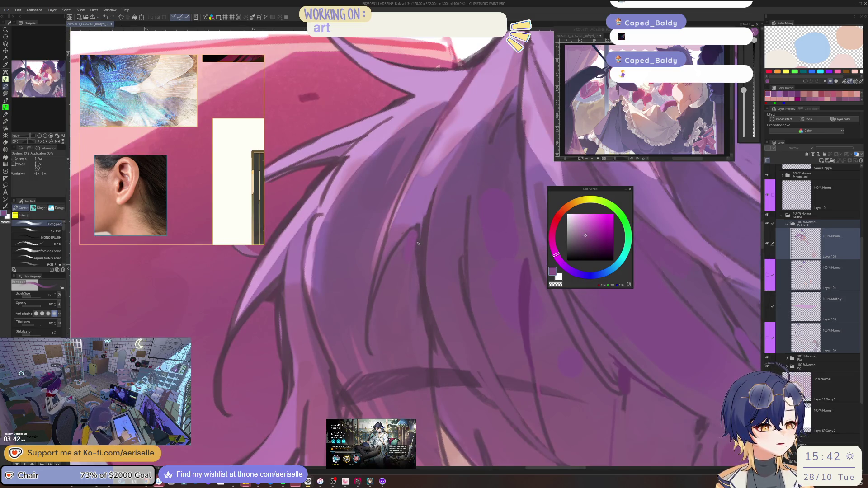
pyautogui.press('[')
pyautogui.press('[')
pyautogui.press('[')
pyautogui.scroll(-5, 471, 257)
pyautogui.scroll(5, 471, 257)
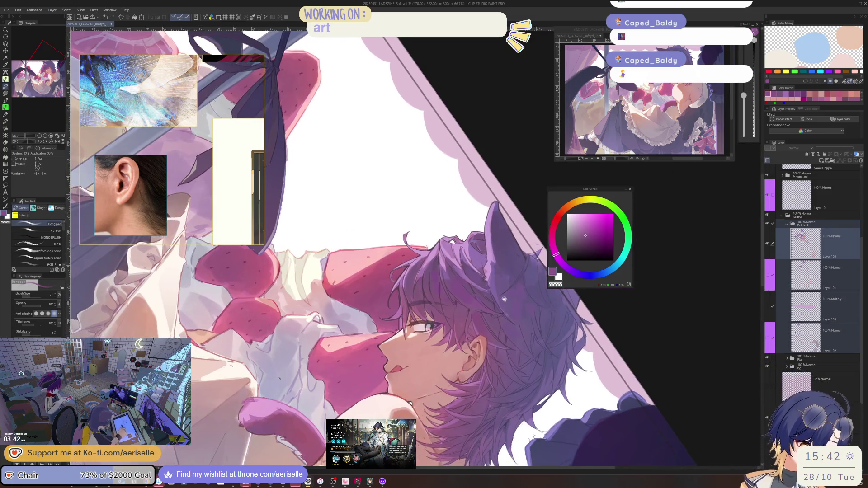
# Sample the hair purple, use a finer brush, and pick darker and magenta-purple shades.
pyautogui.keyDown('alt'); pyautogui.click(430, 316); pyautogui.keyUp('alt')
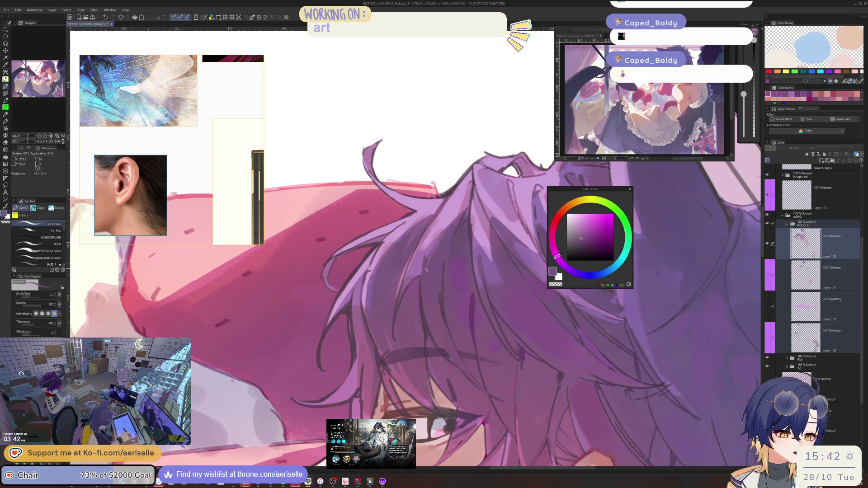
pyautogui.press('[')
pyautogui.press('[')
pyautogui.press('[')
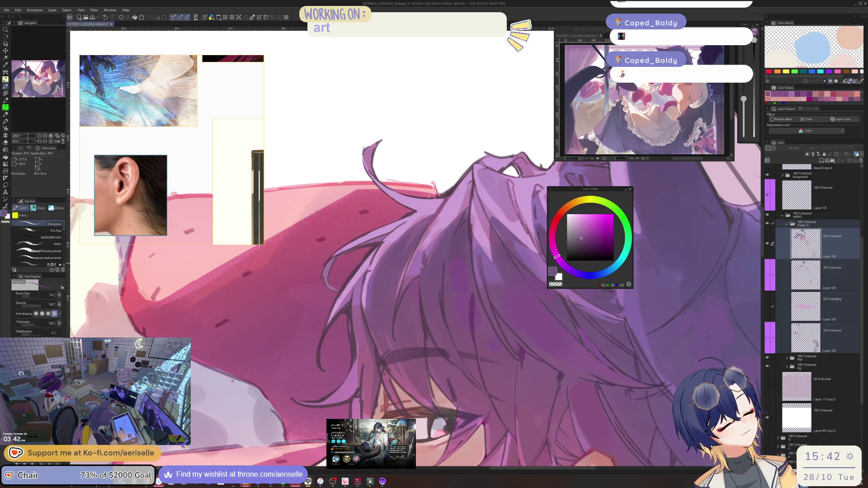
pyautogui.press('h')
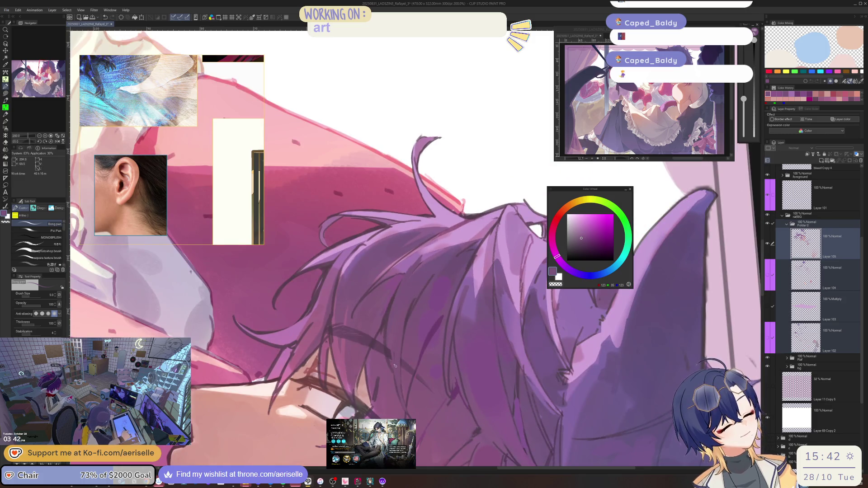
pyautogui.press('[')
pyautogui.keyDown('alt'); pyautogui.click(395, 364); pyautogui.keyUp('alt')
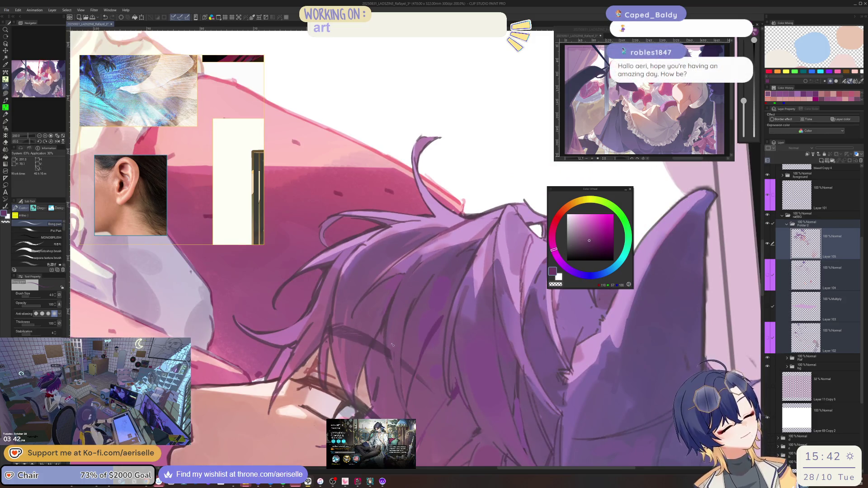
pyautogui.keyDown('alt'); pyautogui.click(396, 299); pyautogui.keyUp('alt')
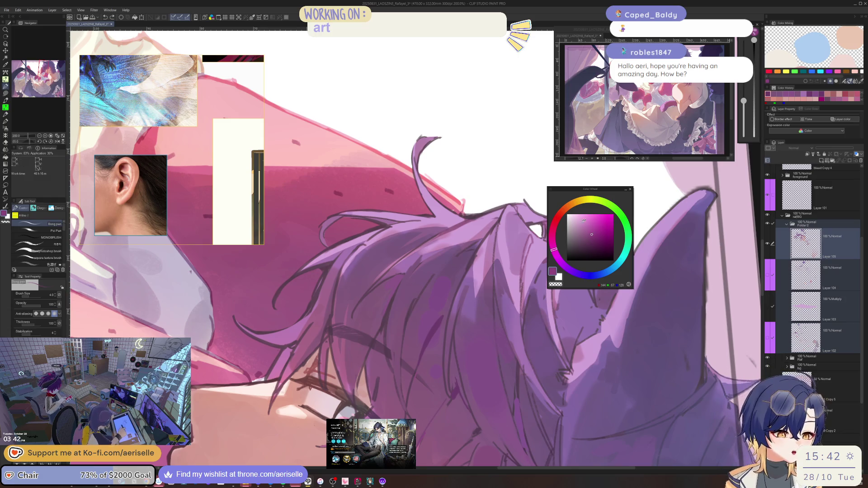
# Rotate the canvas so the face is upright and choose darker and muted purples for shading.
pyautogui.press('^')
pyautogui.press(']')
pyautogui.moveTo(397, 296)
pyautogui.mouseDown()
pyautogui.moveTo(353, 348)
pyautogui.moveTo(388, 310)
pyautogui.mouseUp()
pyautogui.click(587, 238)
pyautogui.moveTo(356, 369)
pyautogui.mouseDown()
pyautogui.moveTo(428, 348)
pyautogui.moveTo(475, 289)
pyautogui.mouseUp()
pyautogui.keyDown('alt'); pyautogui.click(427, 348); pyautogui.keyUp('alt')
pyautogui.scroll(4, 475, 290)
pyautogui.click(590, 232)
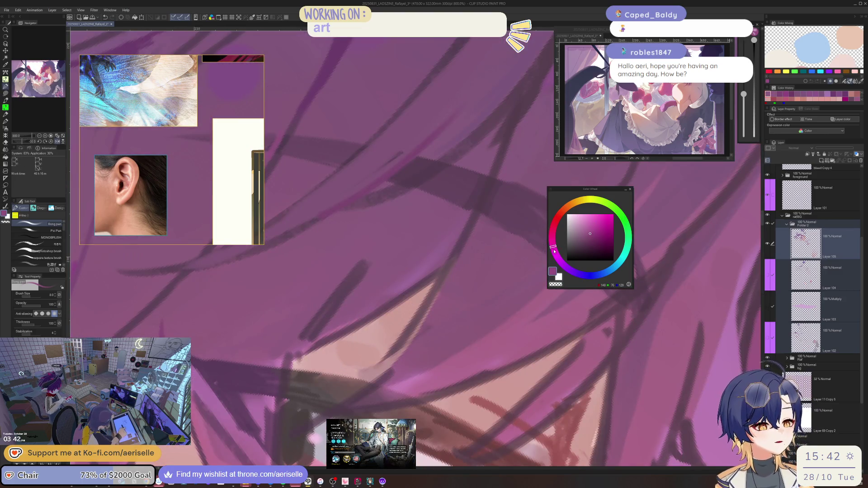
# Lasso a hair strand near the eye and fill it with a purple gradient.
pyautogui.press('m')
pyautogui.moveTo(287, 353)
pyautogui.mouseDown()
pyautogui.moveTo(421, 213)
pyautogui.moveTo(462, 240)
pyautogui.moveTo(382, 307)
pyautogui.moveTo(298, 348)
pyautogui.moveTo(436, 256)
pyautogui.mouseUp()
pyautogui.press('g')
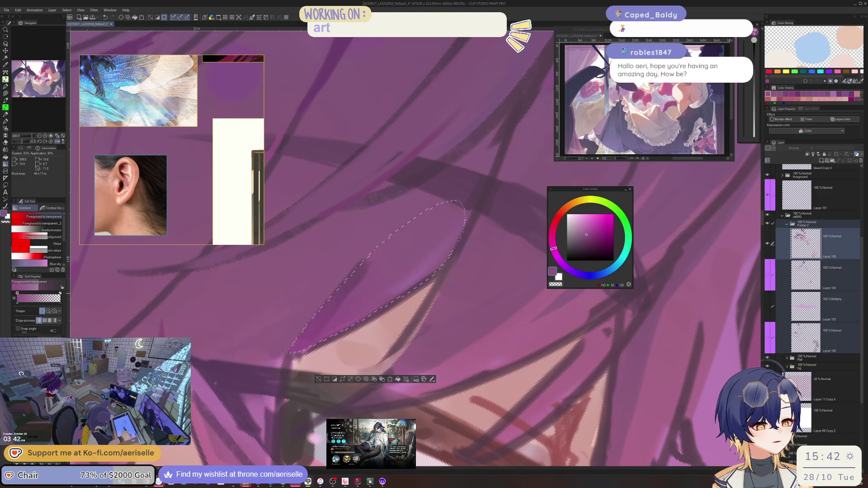
pyautogui.press('b')
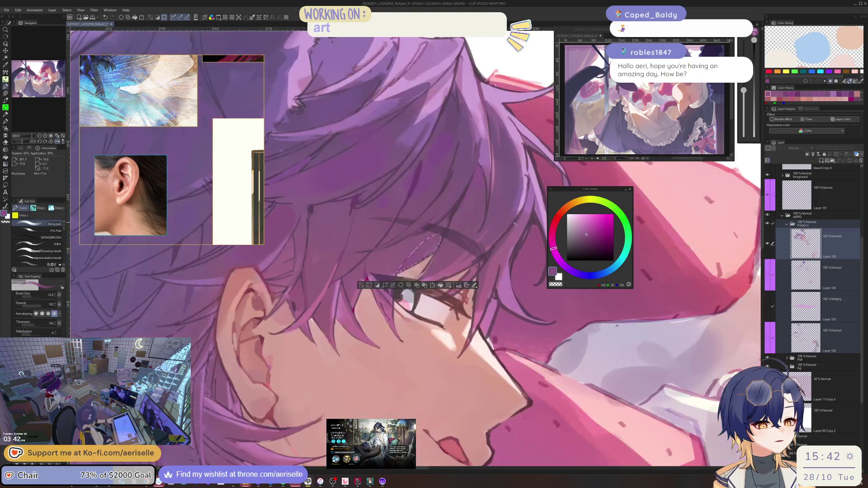
# Mirror and rotate the view, then dab a slightly darker purple onto the nearby hair.
pyautogui.scroll(-5, 372, 261)
pyautogui.scroll(8, 514, 213)
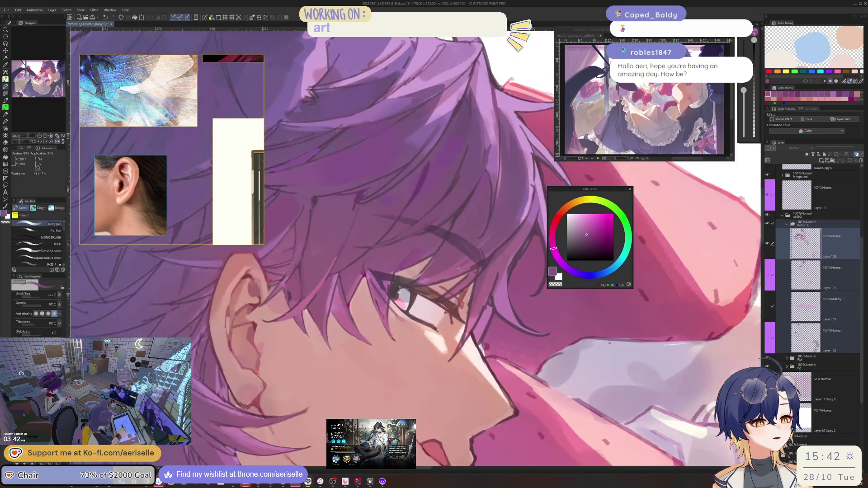
pyautogui.scroll(-8, 514, 204)
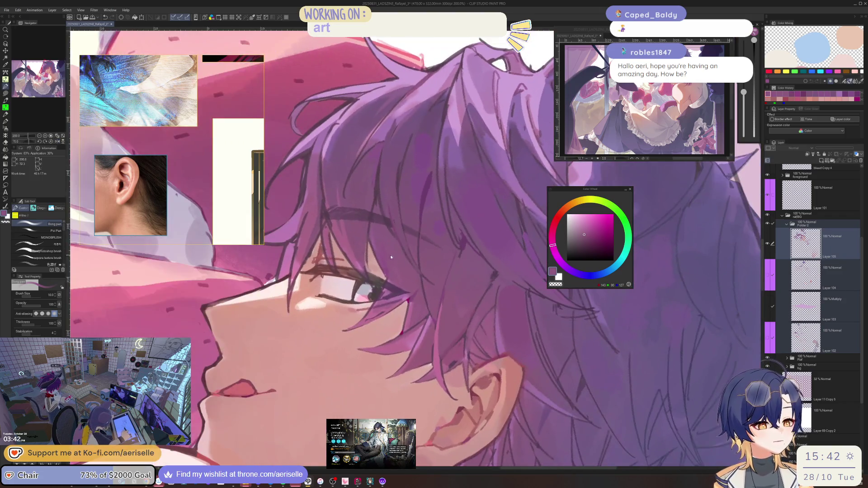
pyautogui.scroll(2, 398, 290)
pyautogui.keyDown('alt'); pyautogui.click(398, 290); pyautogui.keyUp('alt')
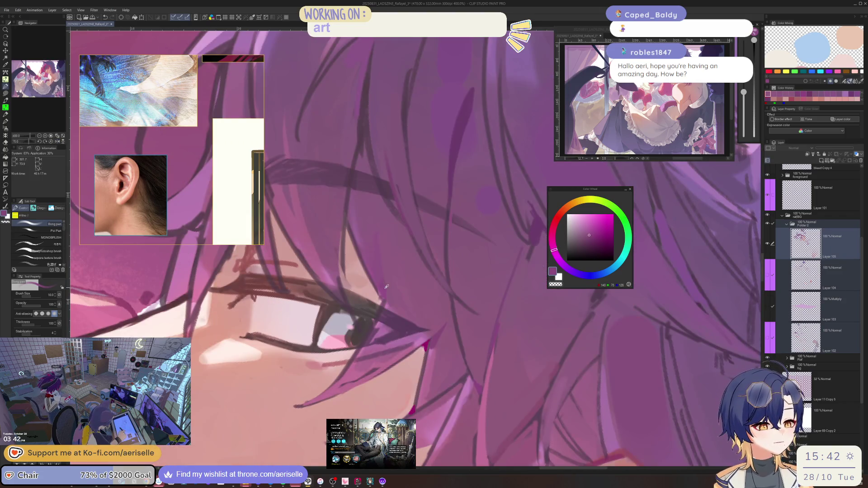
pyautogui.press('h')
pyautogui.moveTo(492, 262); pyautogui.dragTo(420, 269)
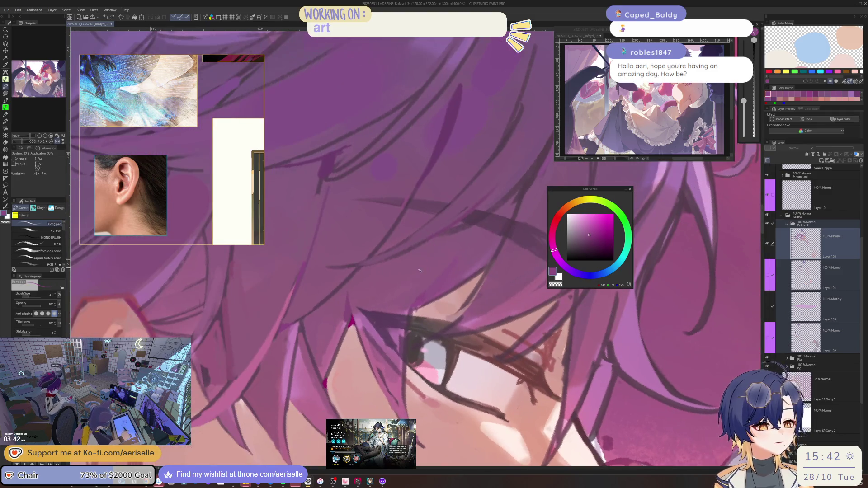
pyautogui.click(587, 236)
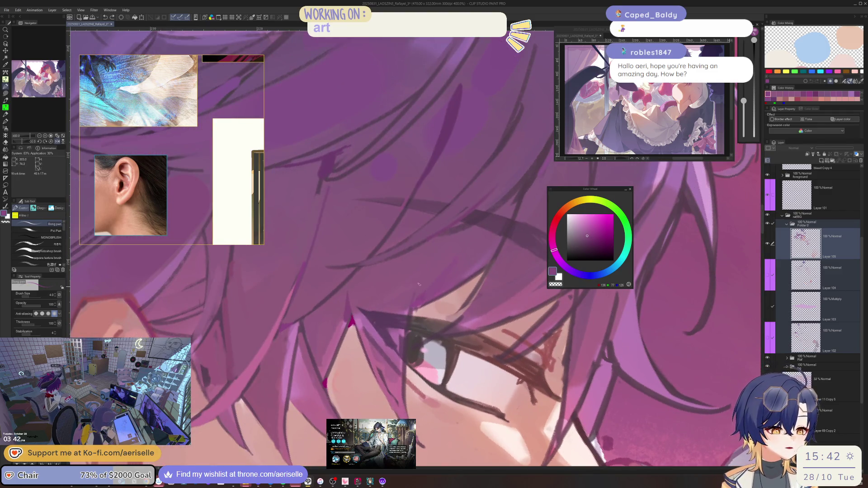
pyautogui.click(417, 289)
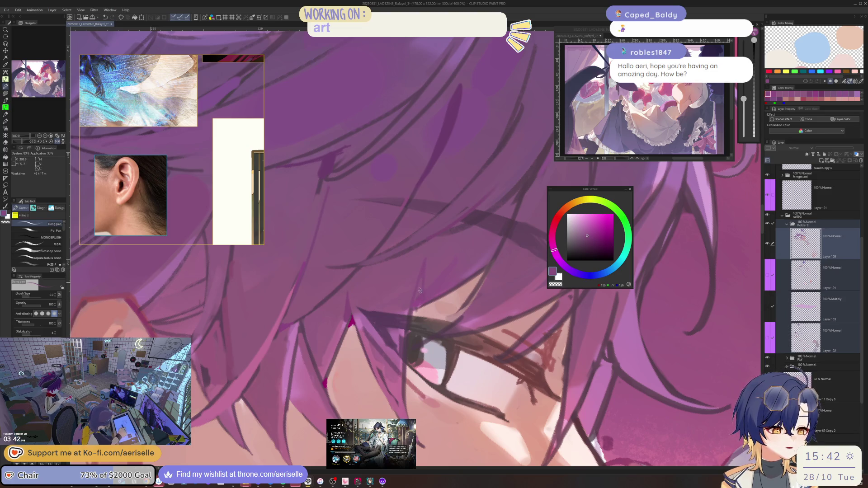
pyautogui.scroll(-3, 424, 301)
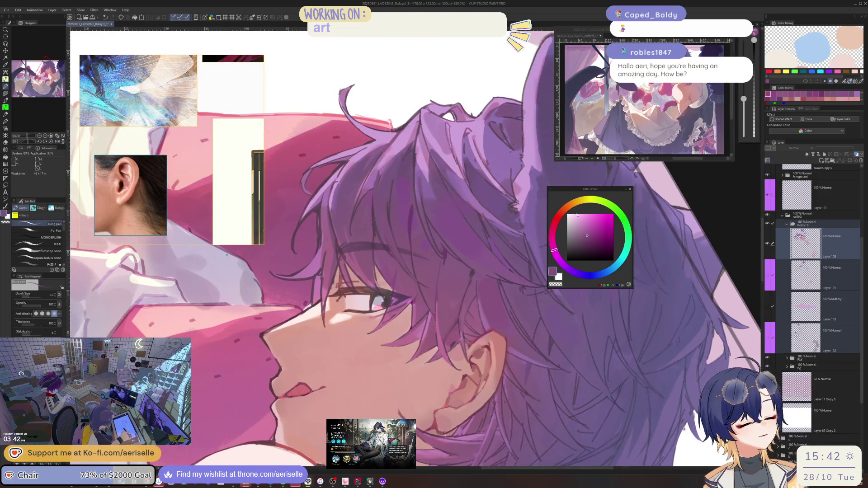
# Pick a vivid dark magenta with a size-3 brush and mirror and rotate the view.
pyautogui.keyDown('alt'); pyautogui.click(394, 289); pyautogui.keyUp('alt')
pyautogui.scroll(1, 394, 288)
pyautogui.press('[')
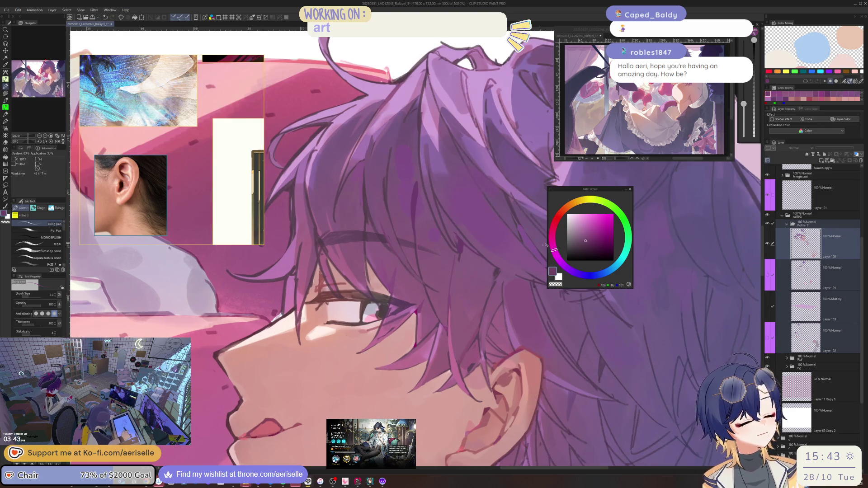
pyautogui.click(607, 237)
pyautogui.press('h')
pyautogui.press('-')
pyautogui.press('-')
pyautogui.press('-')
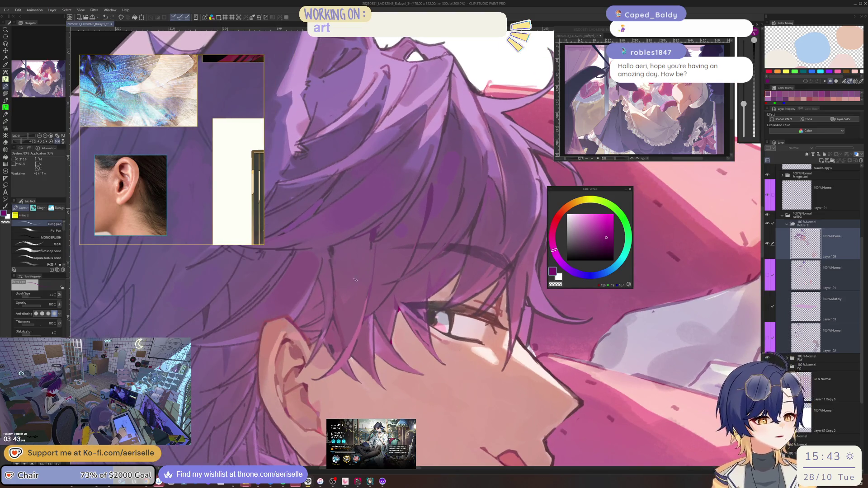
pyautogui.scroll(2, 351, 280)
# Draw a short magenta line near the eye, undo it, and make Layer 103 visible.
pyautogui.moveTo(466, 311); pyautogui.dragTo(431, 302)
pyautogui.press(']')
pyautogui.moveTo(416, 332)
pyautogui.mouseDown()
pyautogui.moveTo(418, 314)
pyautogui.moveTo(418, 329)
pyautogui.mouseUp()
pyautogui.hotkey('ctrl', 'z')
pyautogui.press('[')
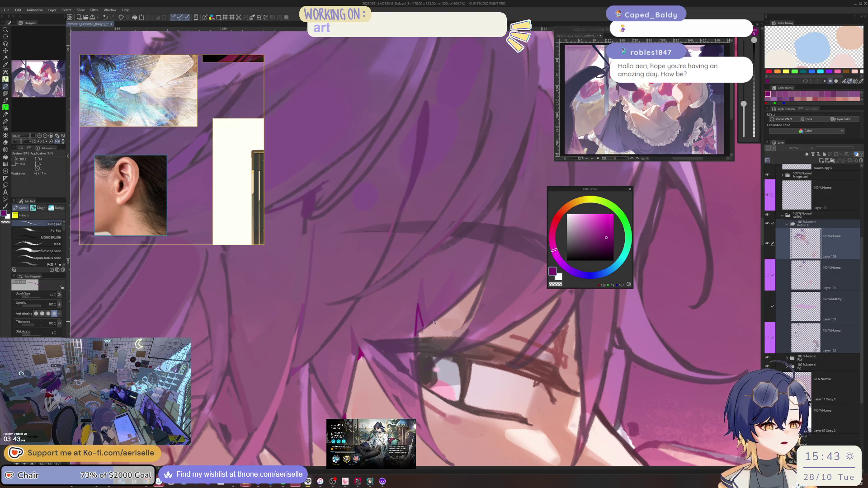
pyautogui.click(767, 306)
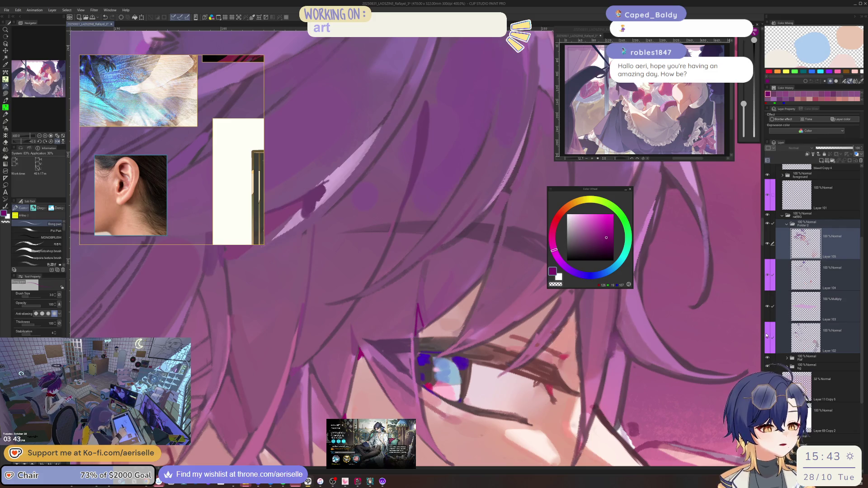
pyautogui.scroll(-5, 502, 280)
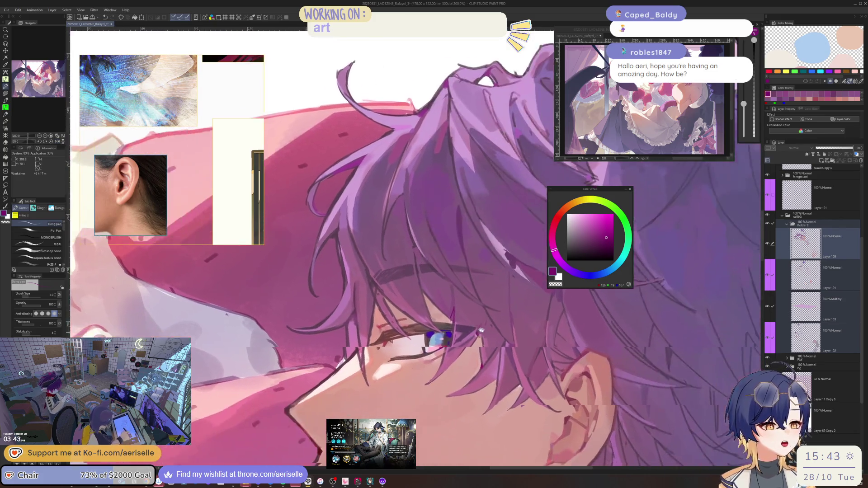
# Make Layer 102 current, compare Layer 103 hidden and shown, and move Layer 105 lower in the stack.
pyautogui.scroll(-3, 502, 280)
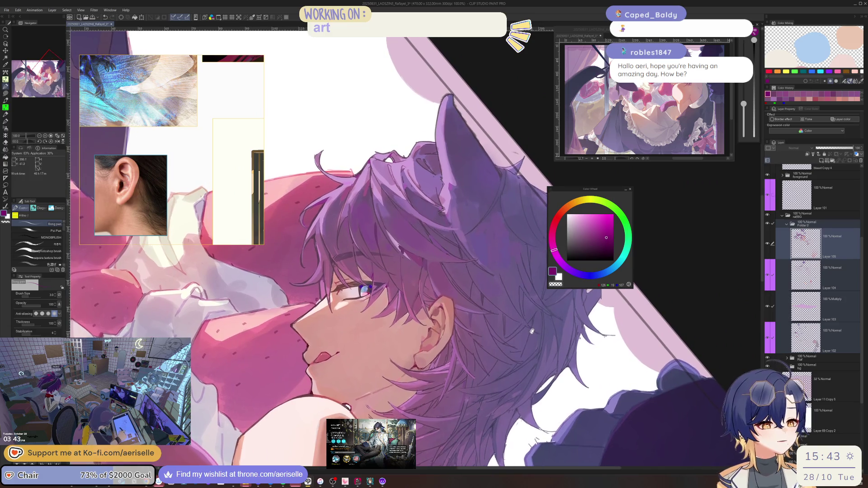
pyautogui.click(832, 337)
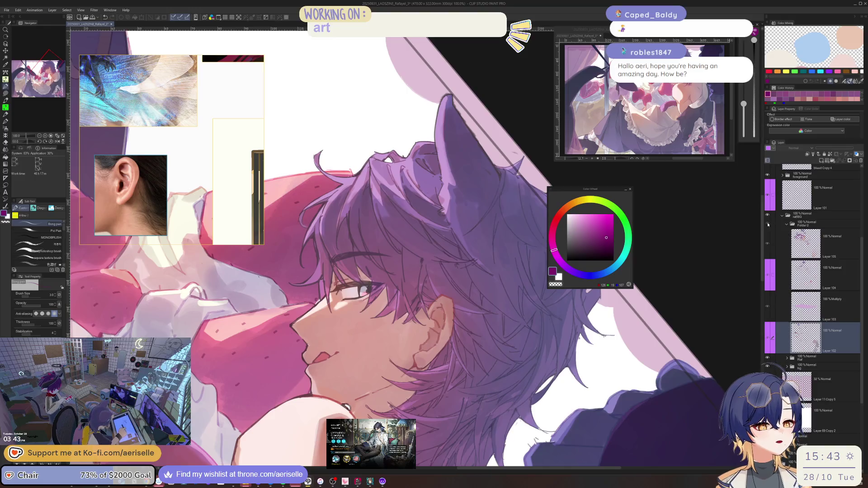
pyautogui.click(767, 308)
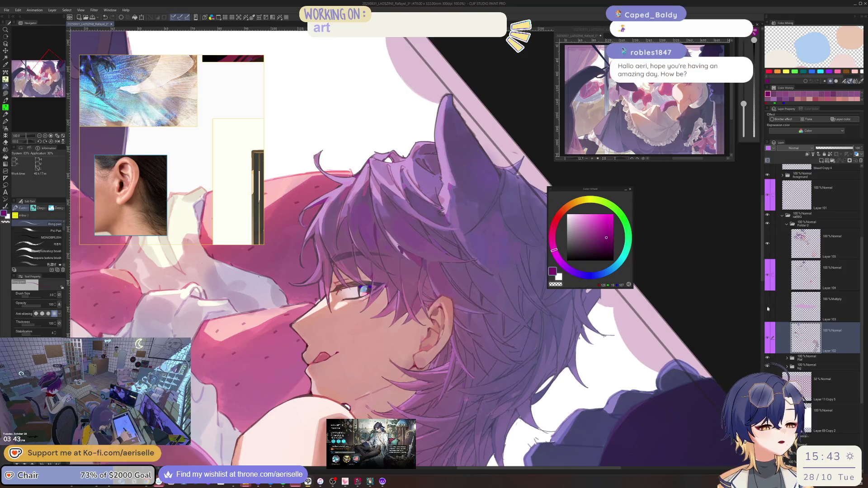
pyautogui.click(767, 308)
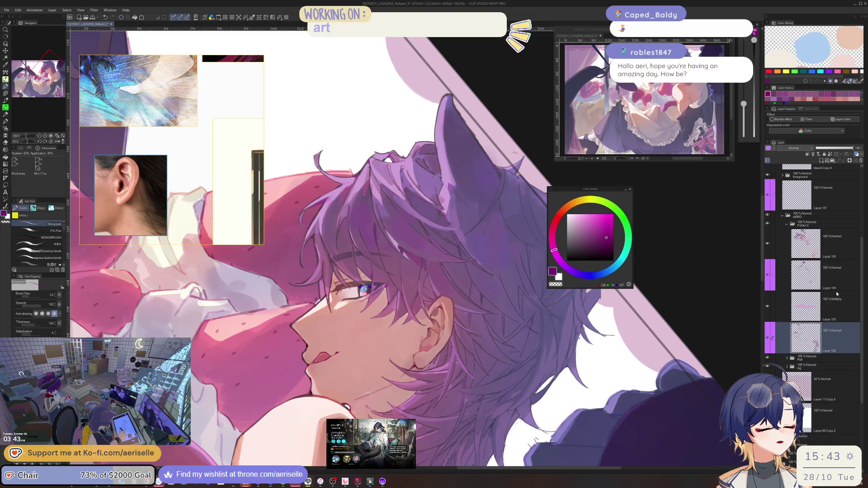
pyautogui.moveTo(804, 239); pyautogui.dragTo(793, 340)
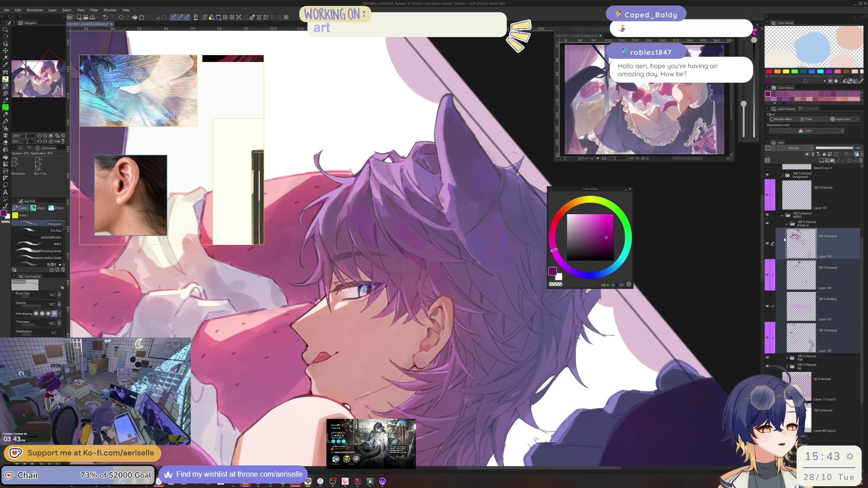
pyautogui.click(812, 224)
pyautogui.hotkey('ctrl', 'z')
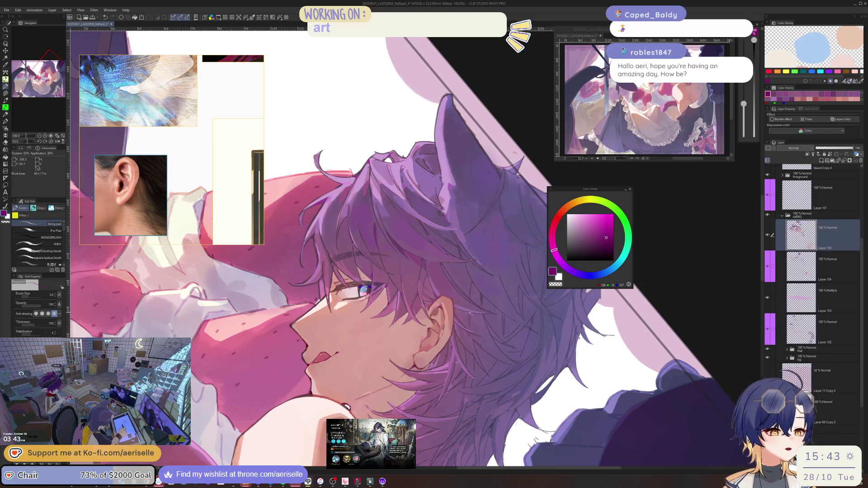
# Compare the artwork with a layer folder hidden and shown, then collapse that folder.
pyautogui.moveTo(520, 289); pyautogui.dragTo(500, 311)
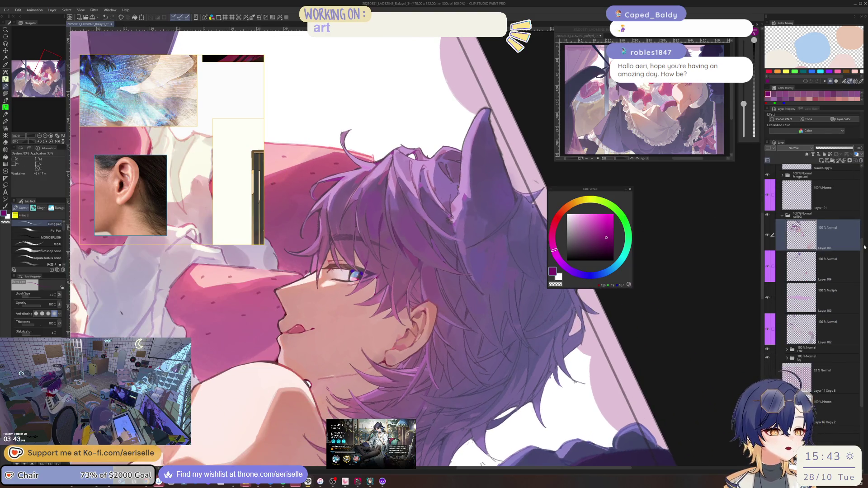
pyautogui.scroll(5, 865, 242)
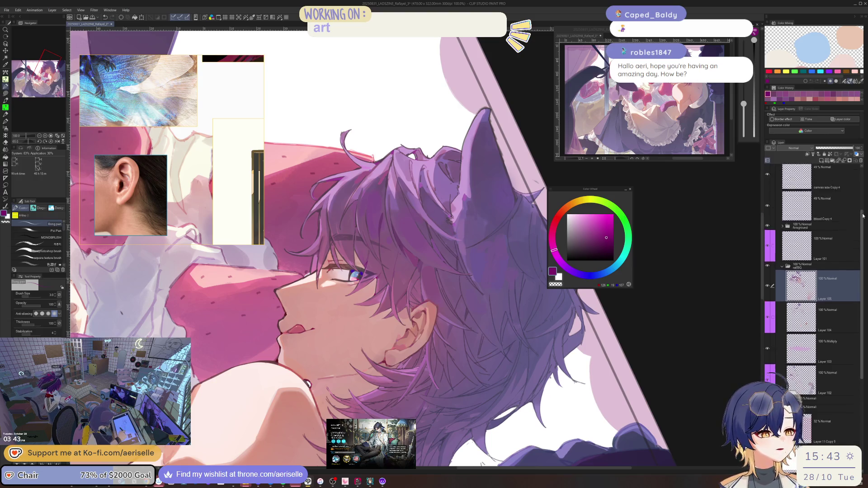
pyautogui.click(768, 220)
pyautogui.click(770, 221)
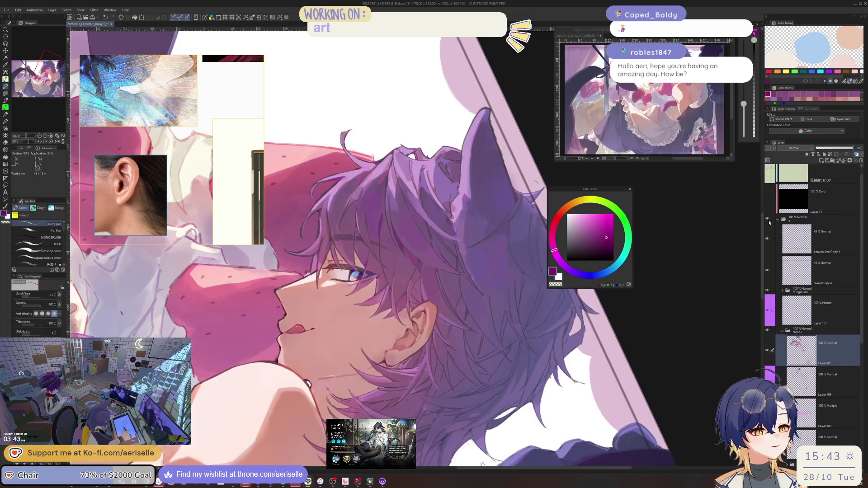
pyautogui.click(782, 220)
# Compare the artwork with the top folder hidden and shown, expand it to list its layers, and save.
pyautogui.click(768, 231)
pyautogui.click(768, 231)
pyautogui.click(768, 232)
pyautogui.click(768, 232)
pyautogui.click(778, 232)
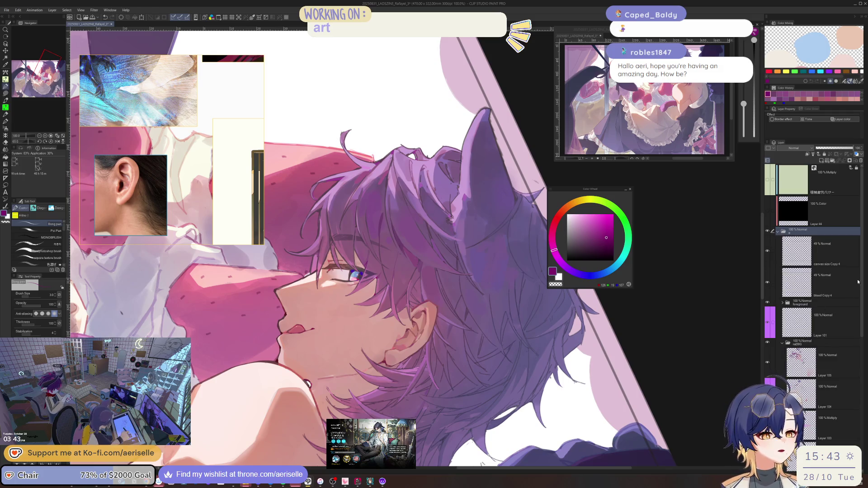
pyautogui.hotkey('ctrl', 's')
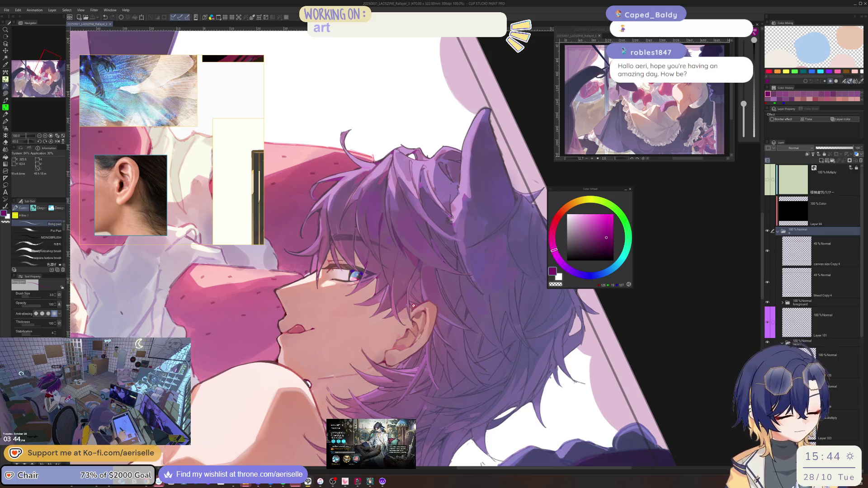
pyautogui.scroll(5, 408, 298)
# Sample skin pinks near the ear and a dark mauve from the hair on the mirrored canvas.
pyautogui.keyDown('alt'); pyautogui.click(387, 372); pyautogui.keyUp('alt')
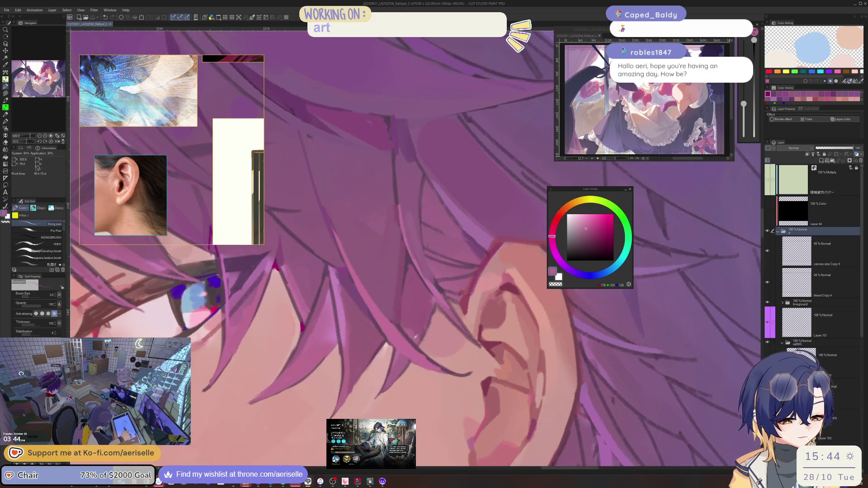
pyautogui.keyDown('alt'); pyautogui.click(386, 352); pyautogui.keyUp('alt')
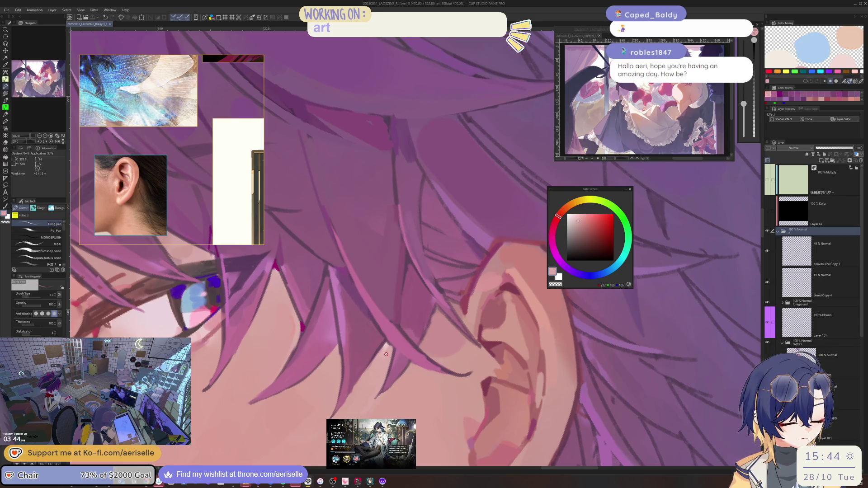
pyautogui.press('o')
pyautogui.press('h')
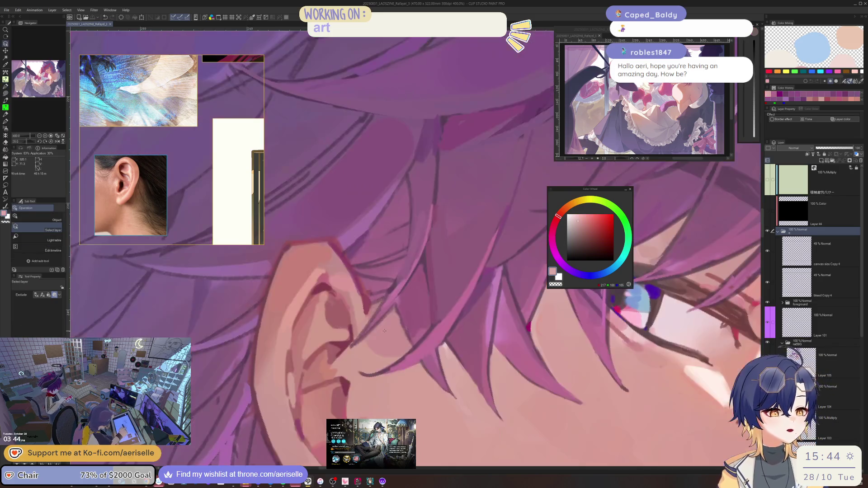
pyautogui.scroll(-4, 425, 272)
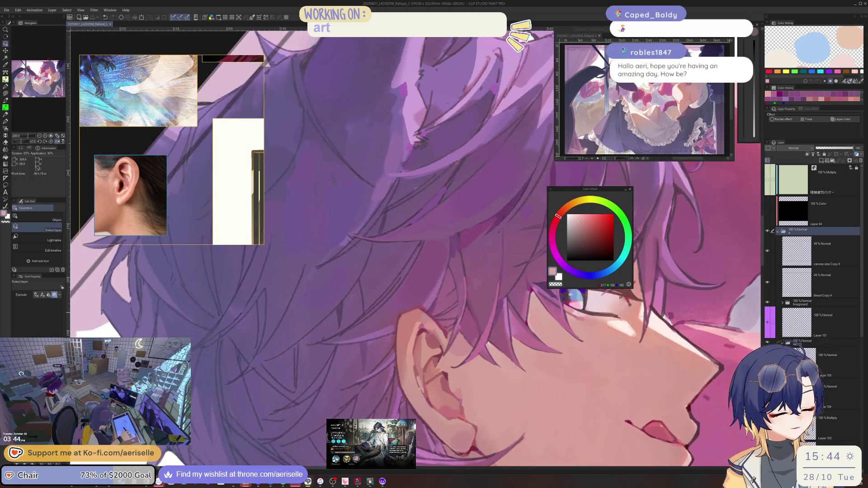
pyautogui.scroll(4, 423, 308)
pyautogui.keyDown('alt'); pyautogui.click(423, 308); pyautogui.keyUp('alt')
pyautogui.press('p')
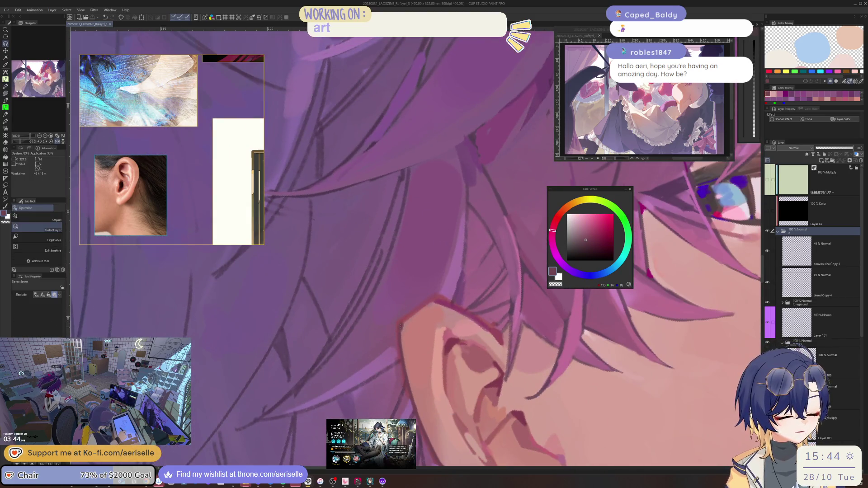
# Select the layer painted around the ear, sample a lighter purple, and set brush size 50 at 150% zoom.
pyautogui.keyDown('ctrl'); pyautogui.keyDown('shift'); pyautogui.click(447, 291); pyautogui.keyUp('shift'); pyautogui.keyUp('ctrl')
pyautogui.press('p')
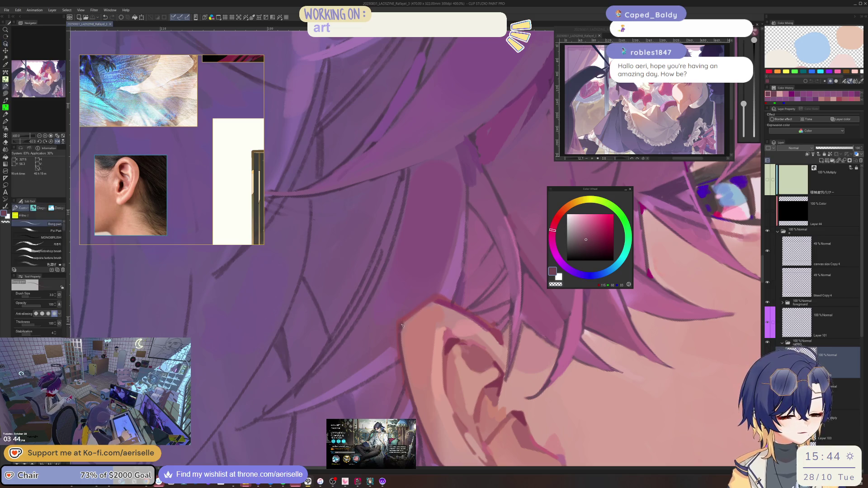
pyautogui.hscroll(10, 411, 312)
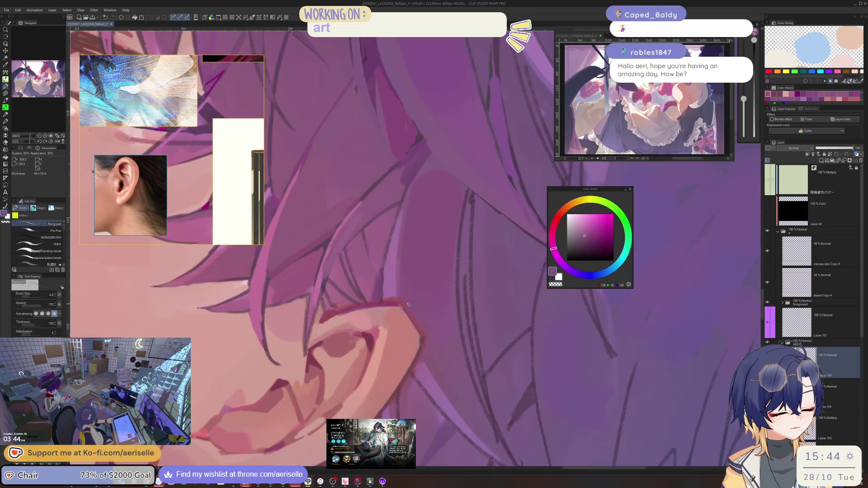
pyautogui.keyDown('alt'); pyautogui.click(412, 314); pyautogui.keyUp('alt')
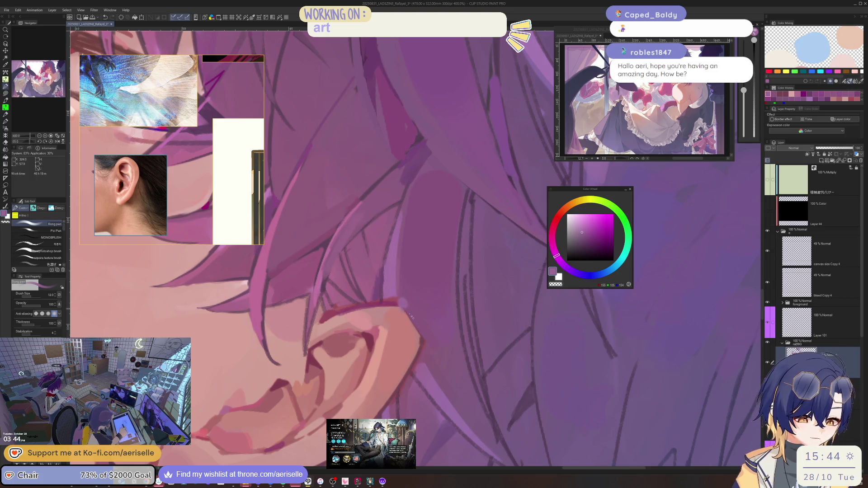
pyautogui.hscroll(-5, 412, 312)
pyautogui.press('[')
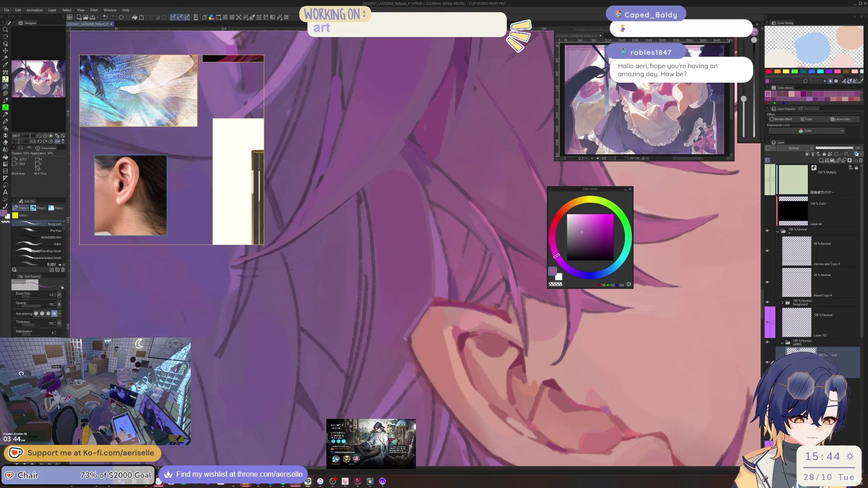
pyautogui.hotkey('ctrl', 'alt', '0')
pyautogui.hotkey('ctrl', '+')
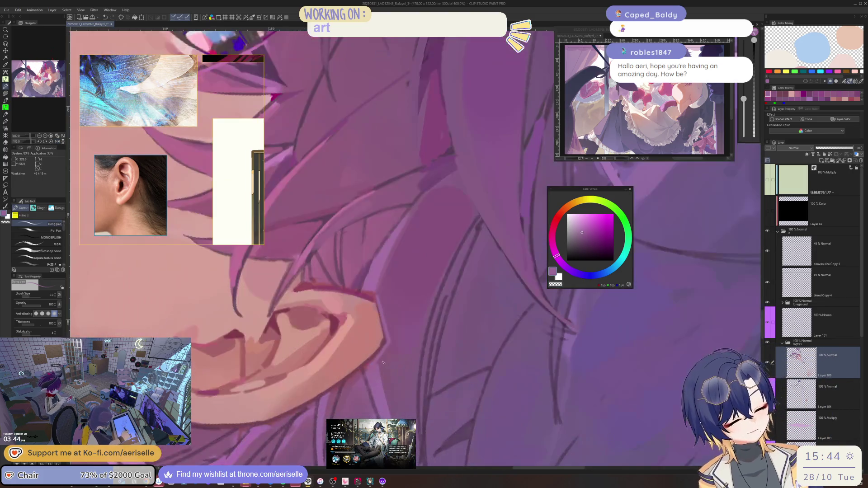
# Mirror the view and sample several deep and saturated purples from the hair at close zoom.
pyautogui.press('h')
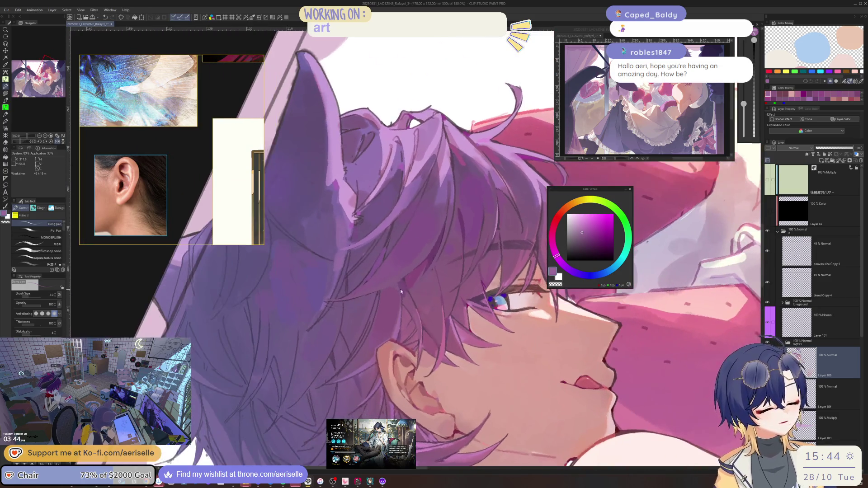
pyautogui.scroll(2, 397, 282)
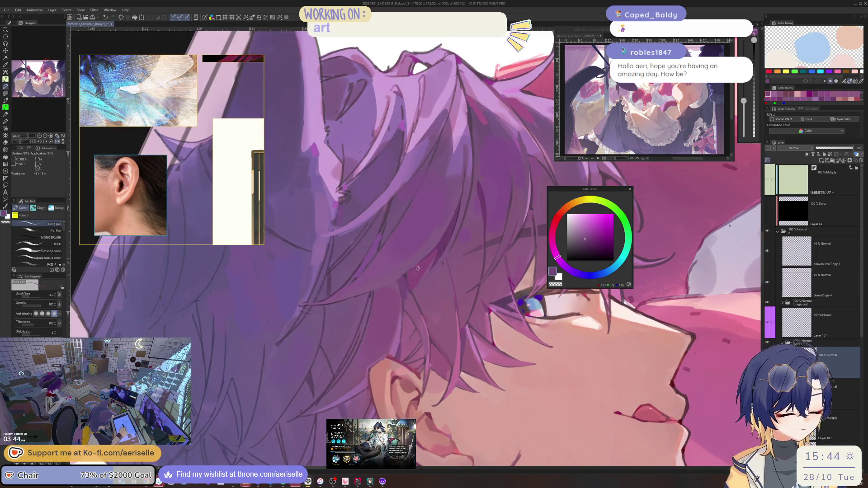
pyautogui.keyDown('alt'); pyautogui.click(400, 281); pyautogui.keyUp('alt')
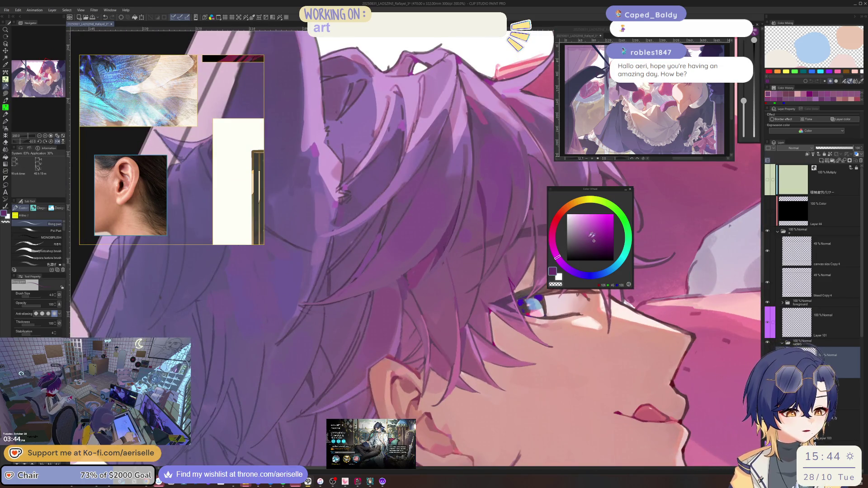
pyautogui.keyDown('alt'); pyautogui.click(399, 279); pyautogui.keyUp('alt')
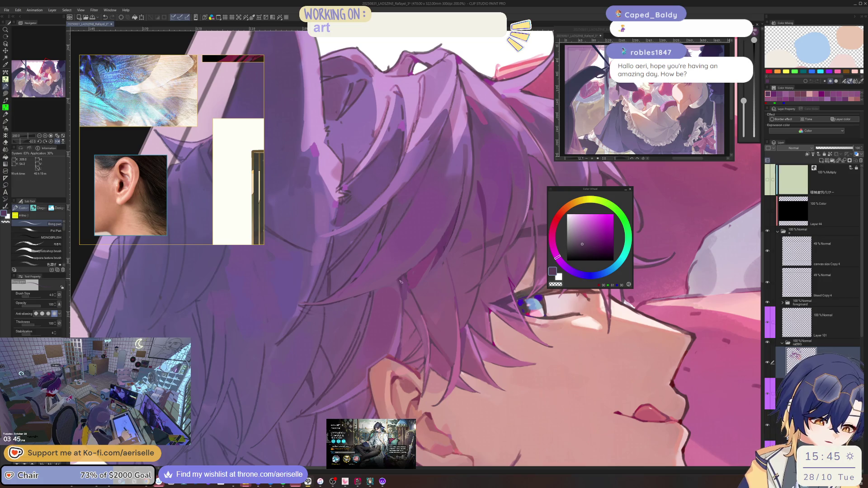
pyautogui.hotkey('ctrl', 'alt', '0')
pyautogui.scroll(5, 400, 276)
pyautogui.keyDown('alt'); pyautogui.click(396, 256); pyautogui.keyUp('alt')
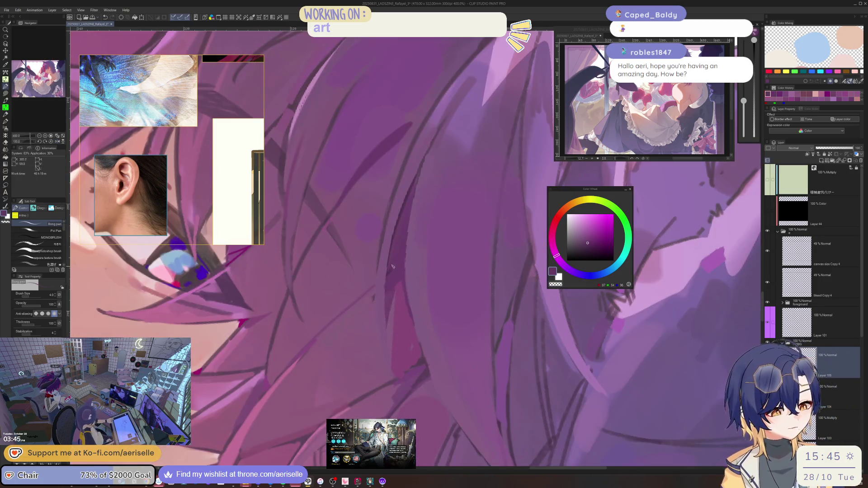
pyautogui.keyDown('alt'); pyautogui.click(413, 188); pyautogui.keyUp('alt')
pyautogui.keyDown('alt'); pyautogui.click(385, 222); pyautogui.keyUp('alt')
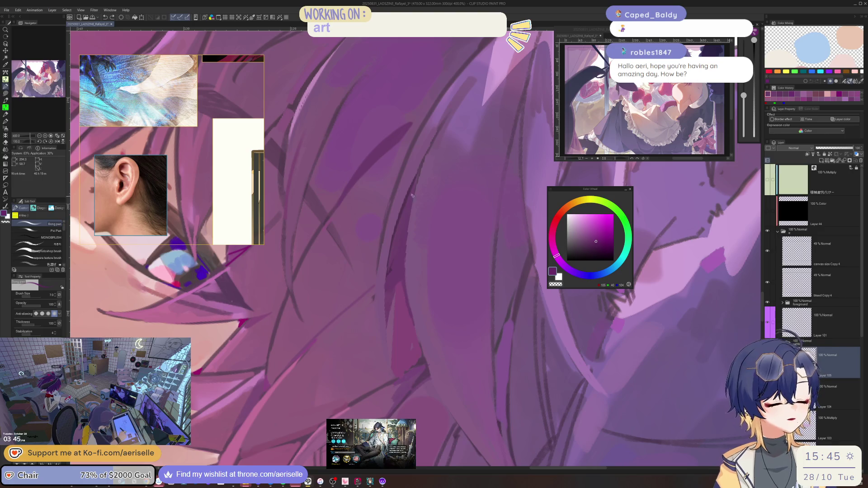
# Darken and extend the diagonal hair-strand line, then resample purples and set brush size 7.
pyautogui.moveTo(407, 217)
pyautogui.mouseDown()
pyautogui.moveTo(402, 235)
pyautogui.moveTo(414, 251)
pyautogui.moveTo(384, 280)
pyautogui.mouseUp()
pyautogui.moveTo(444, 229)
pyautogui.mouseDown()
pyautogui.moveTo(416, 296)
pyautogui.moveTo(396, 271)
pyautogui.moveTo(387, 284)
pyautogui.moveTo(383, 296)
pyautogui.moveTo(393, 288)
pyautogui.moveTo(406, 302)
pyautogui.mouseUp()
pyautogui.keyDown('alt'); pyautogui.click(406, 302); pyautogui.keyUp('alt')
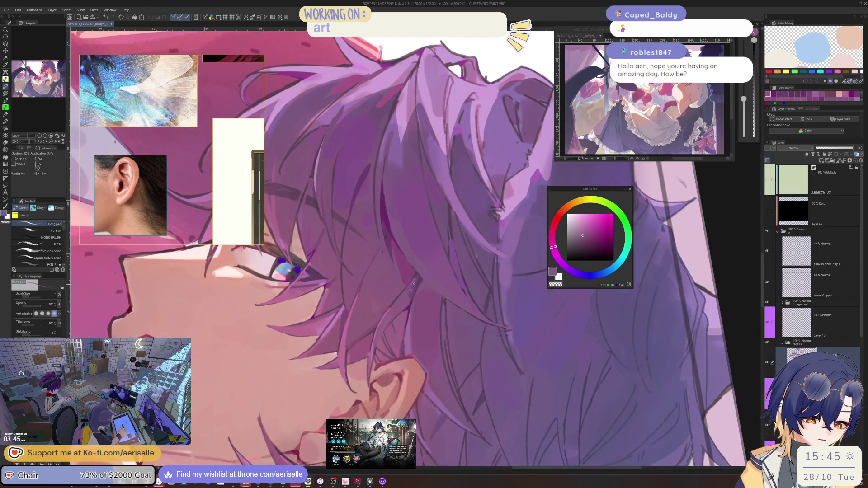
pyautogui.press('[')
pyautogui.keyDown('alt'); pyautogui.click(403, 300); pyautogui.keyUp('alt')
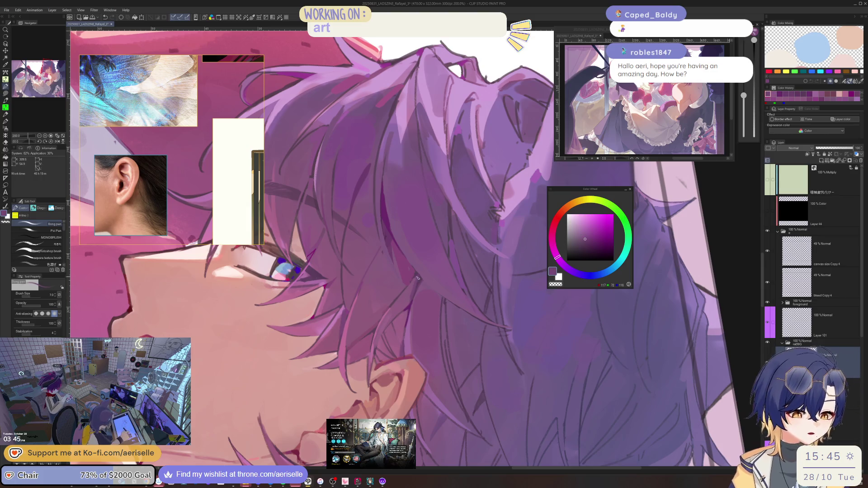
pyautogui.press(']')
pyautogui.press(']')
pyautogui.press(']')
pyautogui.scroll(-4, 425, 273)
pyautogui.scroll(3, 425, 273)
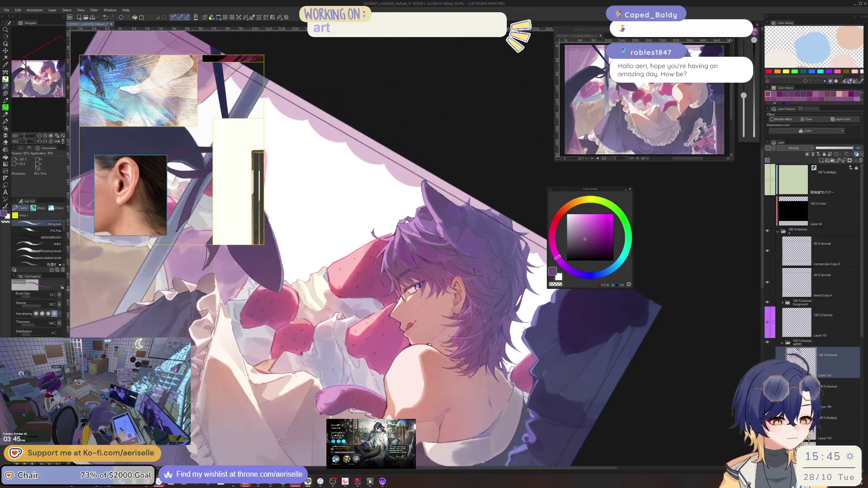
# Sample a pinkish red from the face, mirror the canvas, save, and pick the light skin pink.
pyautogui.keyDown('alt'); pyautogui.click(408, 319); pyautogui.keyUp('alt')
pyautogui.keyDown('alt'); pyautogui.click(408, 319); pyautogui.keyUp('alt')
pyautogui.scroll(1, 371, 254)
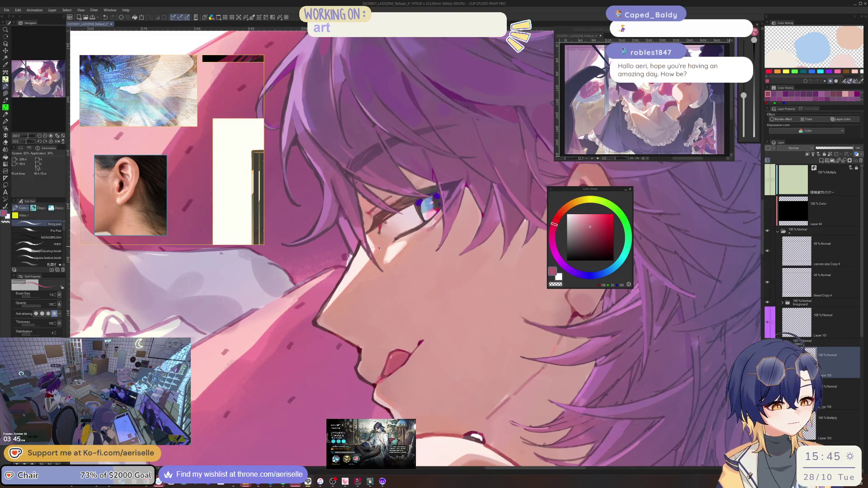
pyautogui.press('h')
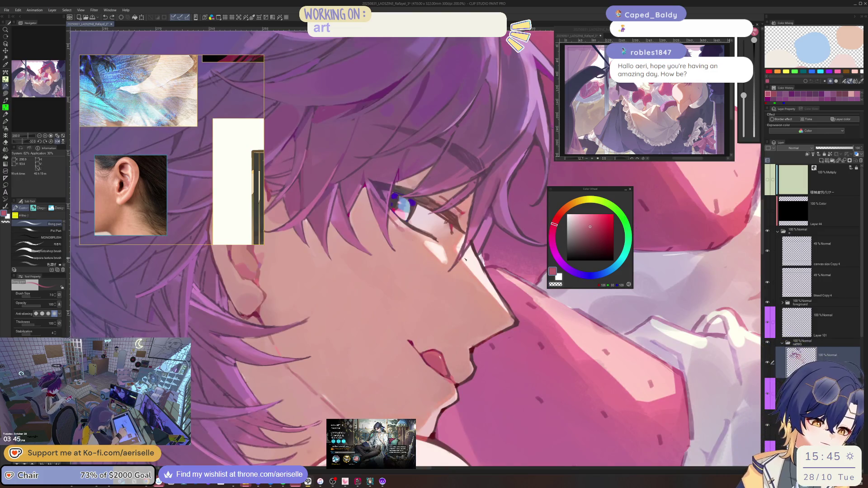
pyautogui.hotkey('ctrl', 's')
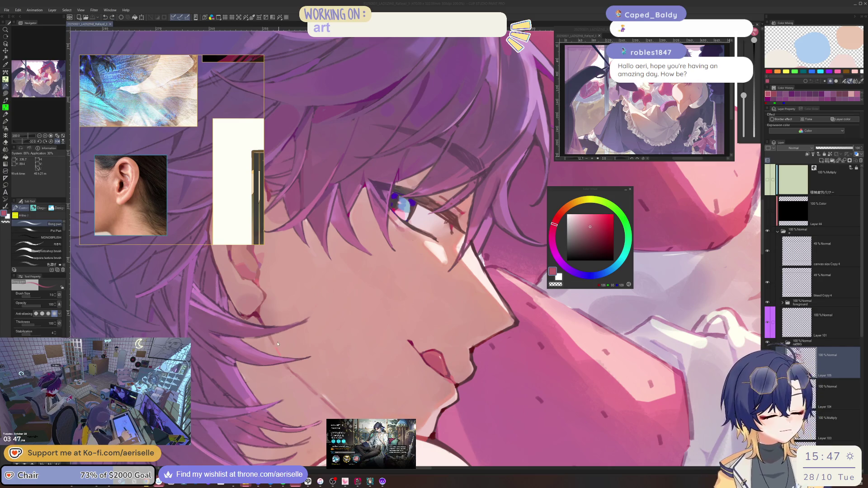
pyautogui.keyDown('alt'); pyautogui.click(310, 320); pyautogui.keyUp('alt')
# Sample a lighter pink from the cheek and reduce the brush size to 5.
pyautogui.moveTo(300, 331); pyautogui.dragTo(390, 360)
pyautogui.scroll(1, 390, 360)
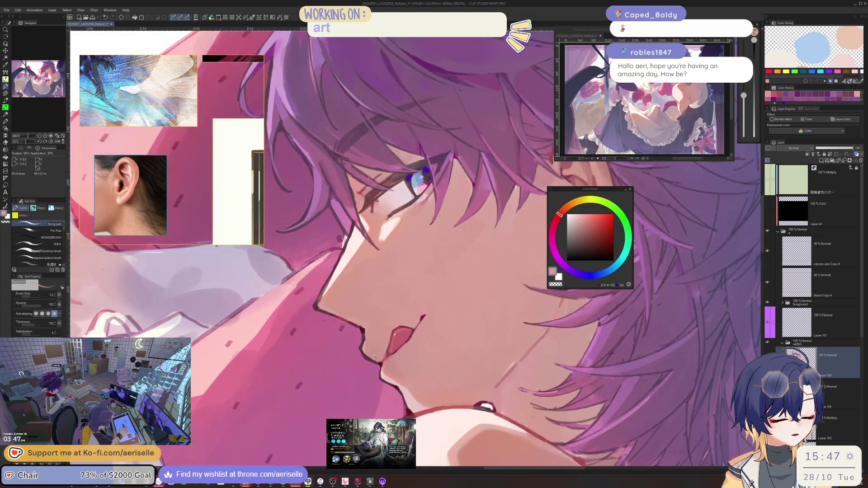
pyautogui.scroll(1, 362, 353)
pyautogui.keyDown('alt'); pyautogui.click(349, 347); pyautogui.keyUp('alt')
pyautogui.scroll(2, 348, 347)
pyautogui.press('[')
pyautogui.press('[')
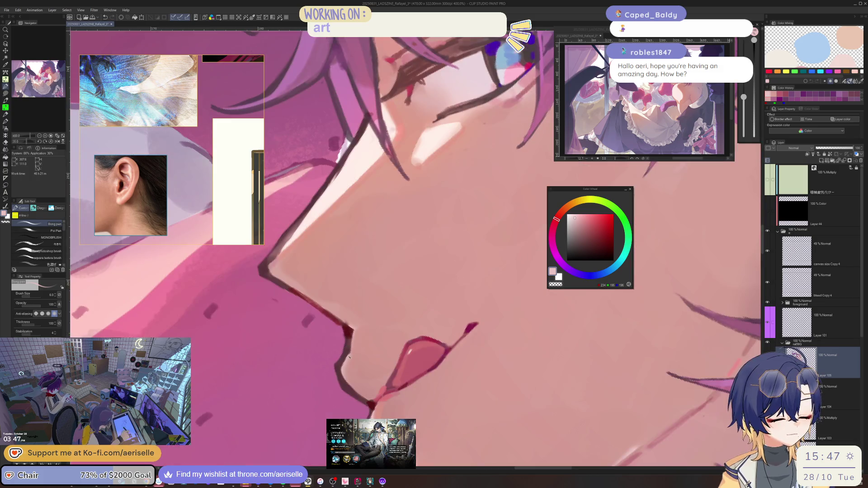
# Reframe the view at a 45-degree tilt and shift the Color Wheel toward a redder skin tone.
pyautogui.moveTo(356, 344); pyautogui.dragTo(323, 365)
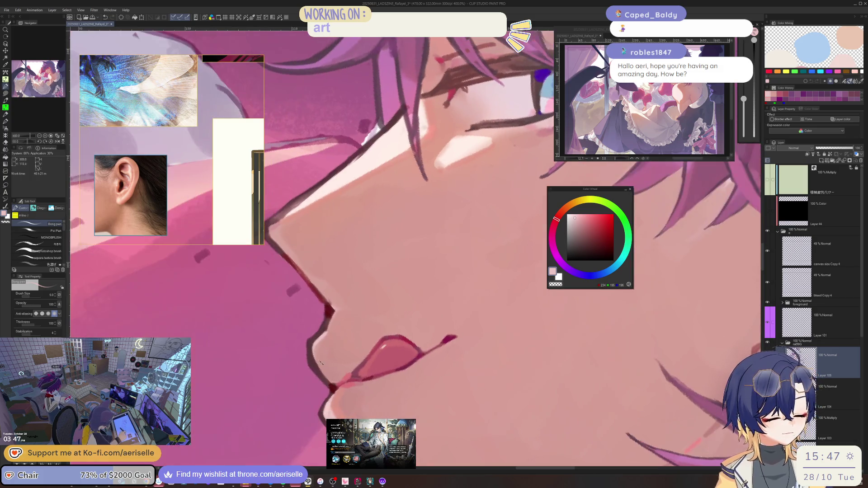
pyautogui.scroll(-4, 483, 335)
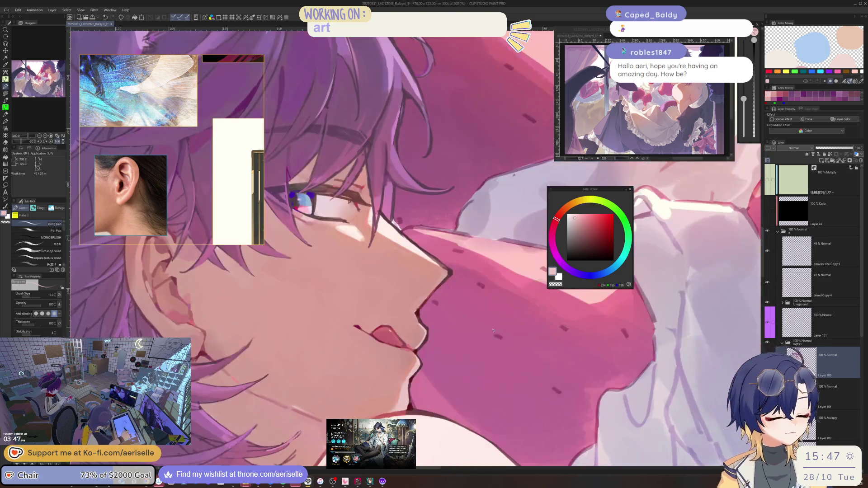
pyautogui.scroll(-3, 482, 335)
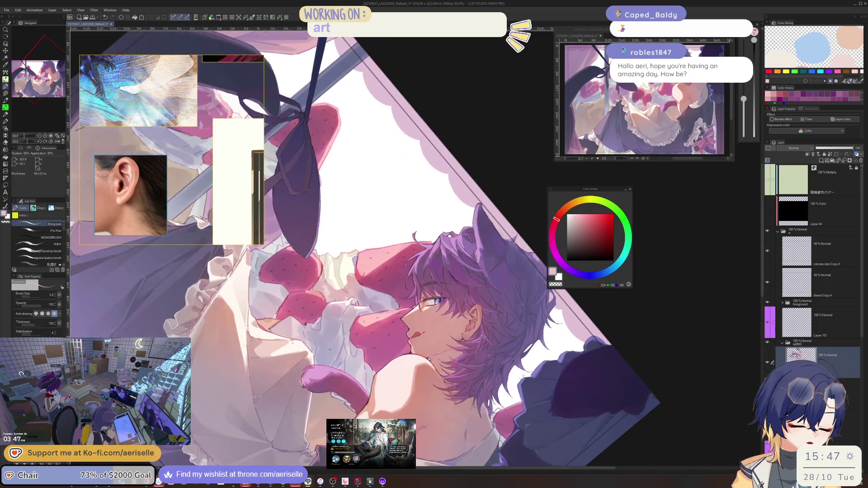
pyautogui.hotkey('ctrl', 'shift', 'r')
pyautogui.scroll(-2, 380, 311)
pyautogui.moveTo(483, 335); pyautogui.dragTo(429, 389)
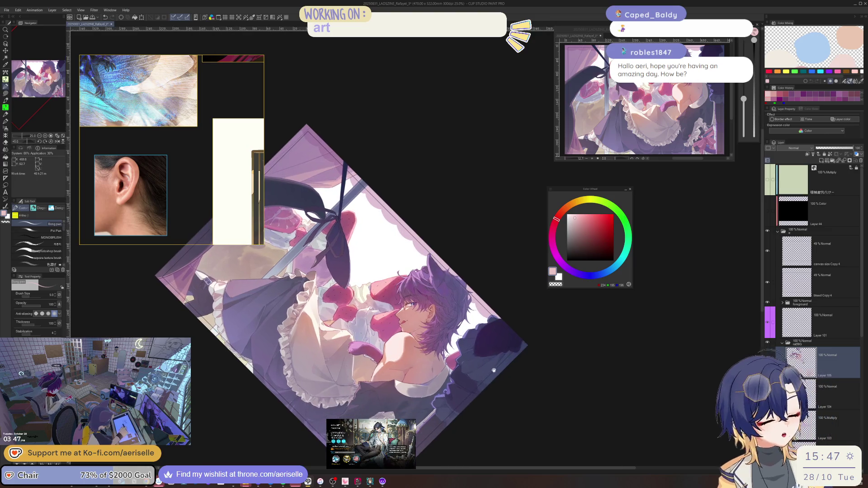
pyautogui.scroll(2, 385, 353)
pyautogui.scroll(3, 385, 353)
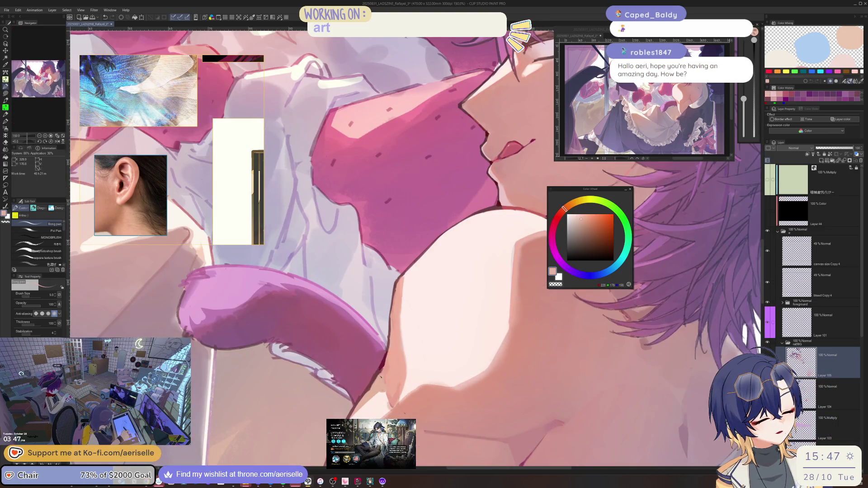
pyautogui.click(560, 212)
pyautogui.click(583, 220)
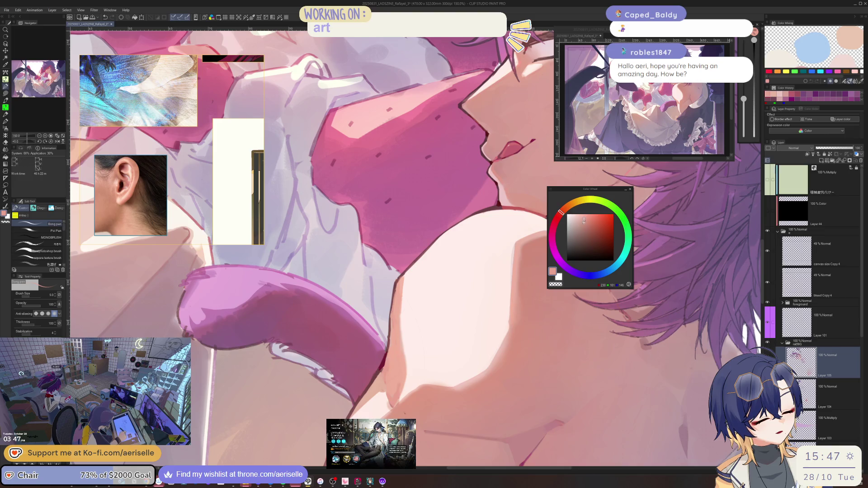
# Sample a warm, pinker skin shade from the shoulder and set the brush size to 6.
pyautogui.moveTo(592, 192)
pyautogui.mouseDown()
pyautogui.moveTo(436, 320)
pyautogui.moveTo(503, 296)
pyautogui.mouseUp()
pyautogui.click(396, 347)
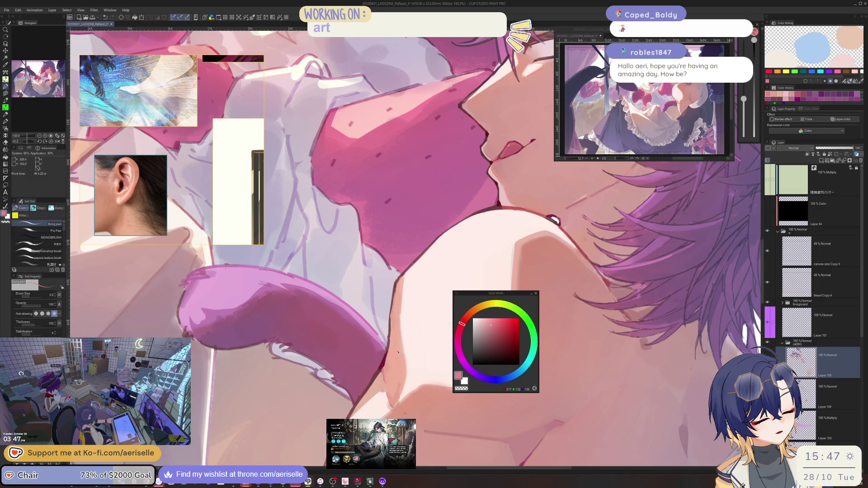
pyautogui.press(']')
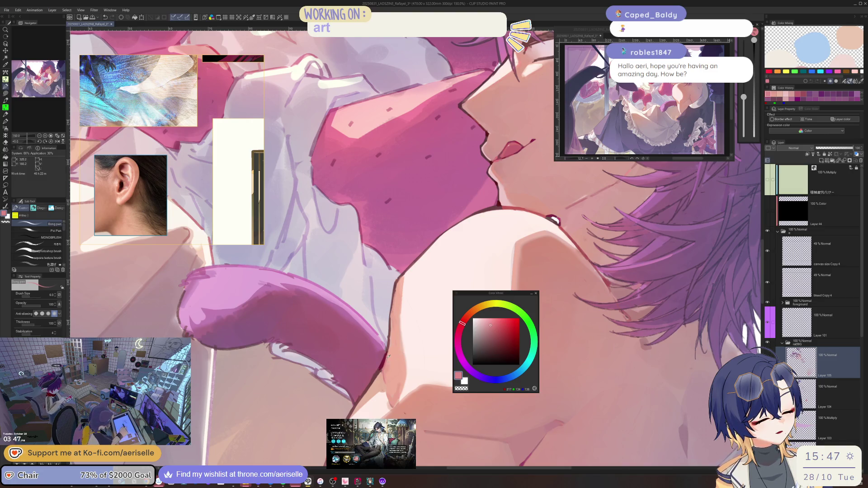
pyautogui.press(']')
pyautogui.keyDown('alt'); pyautogui.click(388, 357); pyautogui.keyUp('alt')
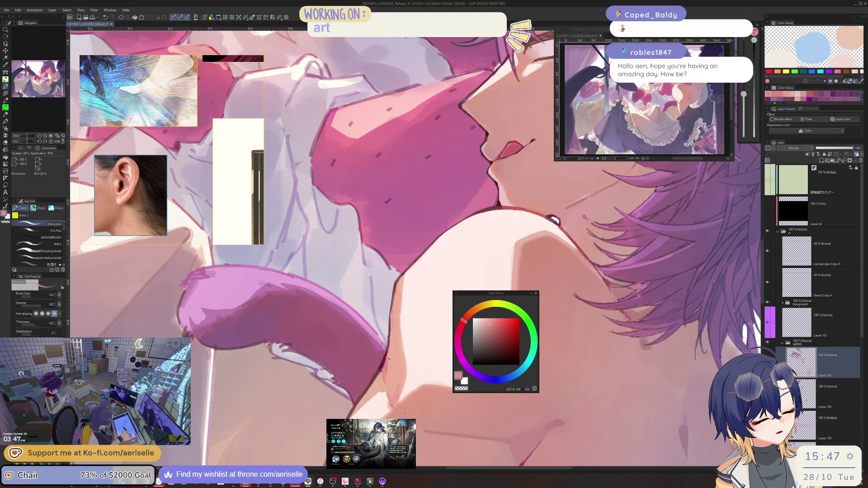
pyautogui.press('[')
pyautogui.press('[')
pyautogui.scroll(-3, 388, 378)
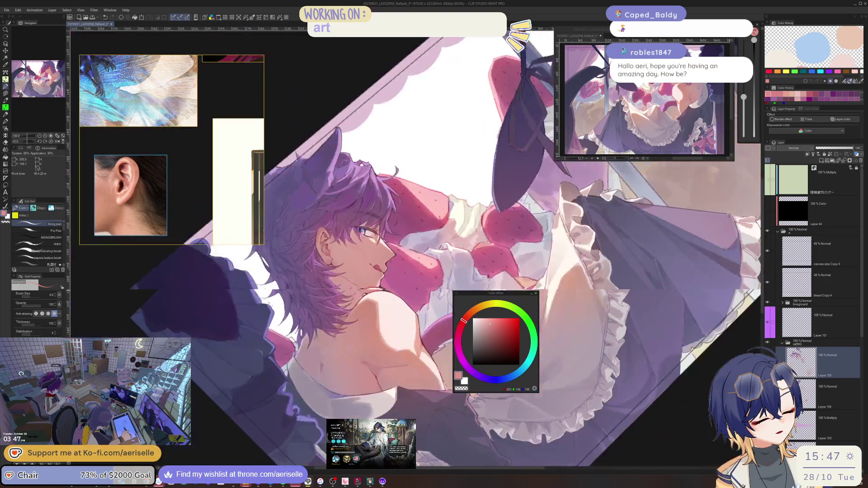
# Zoom into the shoulder skin and make the brush much larger for broad blending.
pyautogui.hotkey('ctrl', '@')
pyautogui.scroll(4, 337, 333)
pyautogui.press(']')
pyautogui.press(']')
pyautogui.press(']')
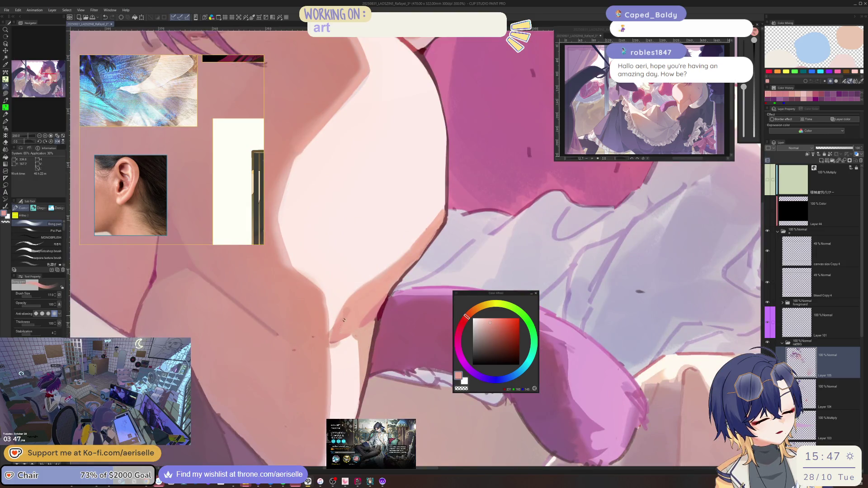
pyautogui.press(']')
pyautogui.press(']')
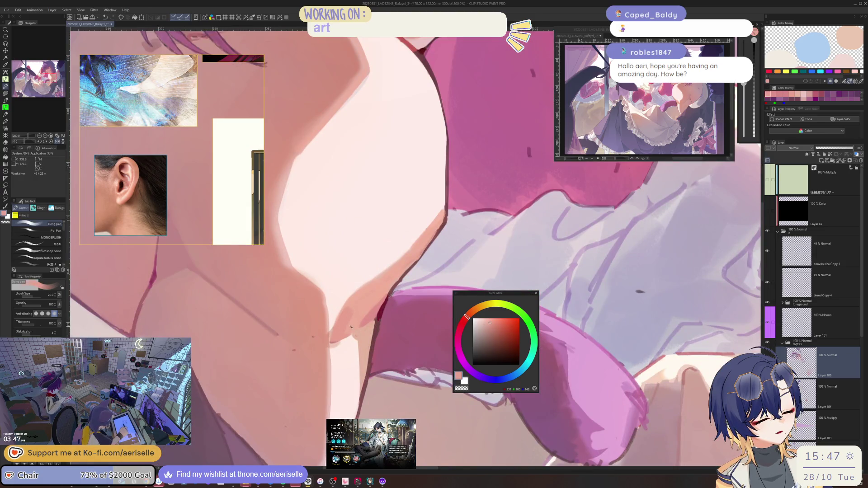
pyautogui.press(']')
pyautogui.press(']')
pyautogui.scroll(-4, 352, 308)
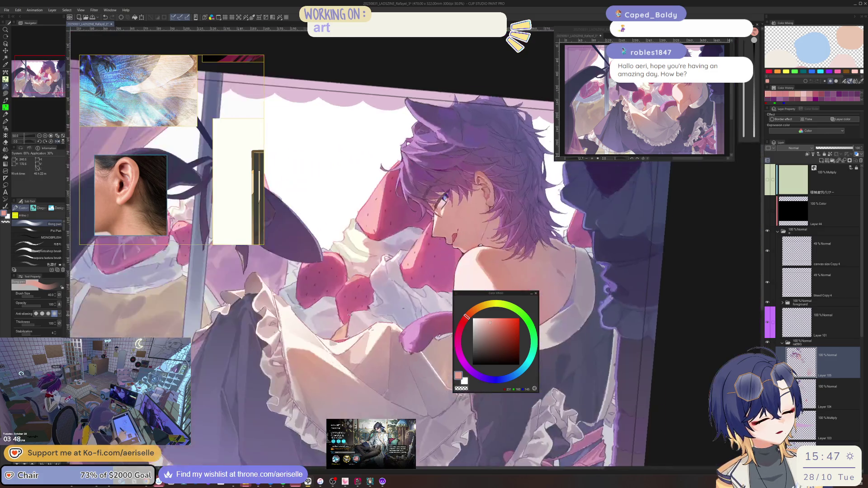
pyautogui.scroll(5, 349, 315)
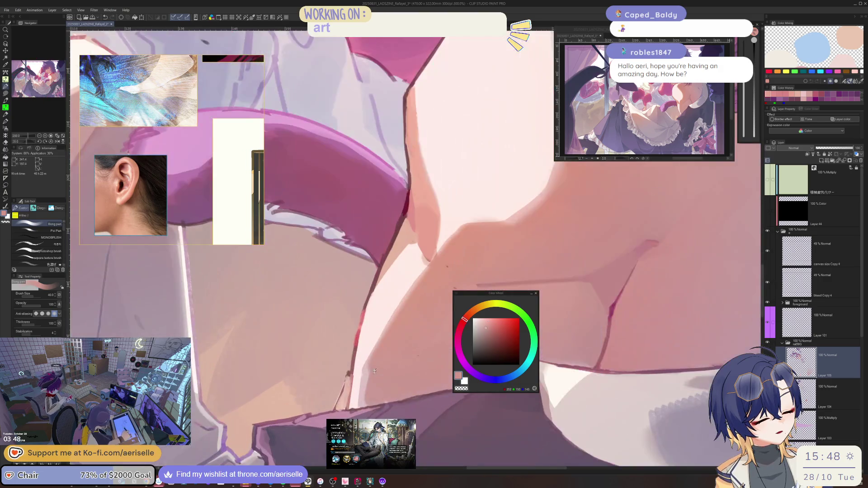
# Dab lighter pink onto the shoulder and blend it into the surrounding skin with a smaller brush.
pyautogui.keyDown('alt'); pyautogui.click(374, 371); pyautogui.keyUp('alt')
pyautogui.moveTo(370, 363); pyautogui.dragTo(366, 401)
pyautogui.hotkey('ctrl', 'z')
pyautogui.press('[')
pyautogui.keyDown('alt'); pyautogui.click(372, 390); pyautogui.keyUp('alt')
pyautogui.keyDown('alt'); pyautogui.click(372, 355); pyautogui.keyUp('alt')
pyautogui.press(']')
pyautogui.press(']')
pyautogui.press(']')
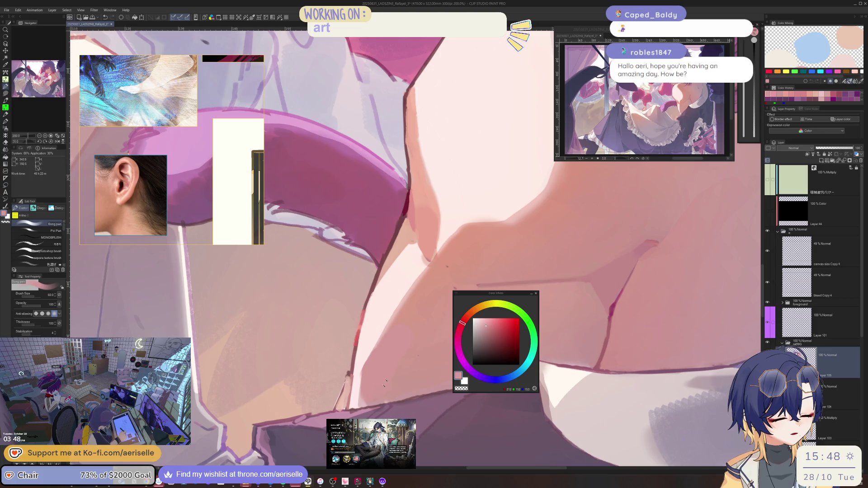
pyautogui.press('[')
pyautogui.press('[')
pyautogui.press('[')
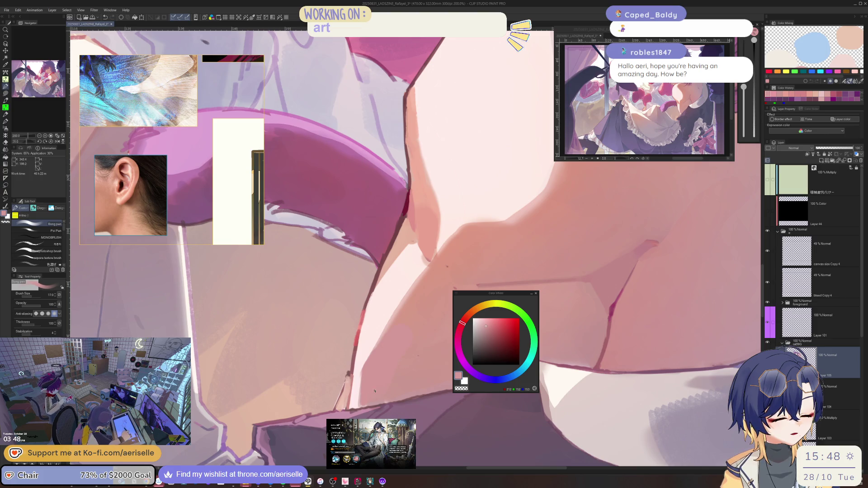
pyautogui.keyDown('alt'); pyautogui.click(364, 392); pyautogui.keyUp('alt')
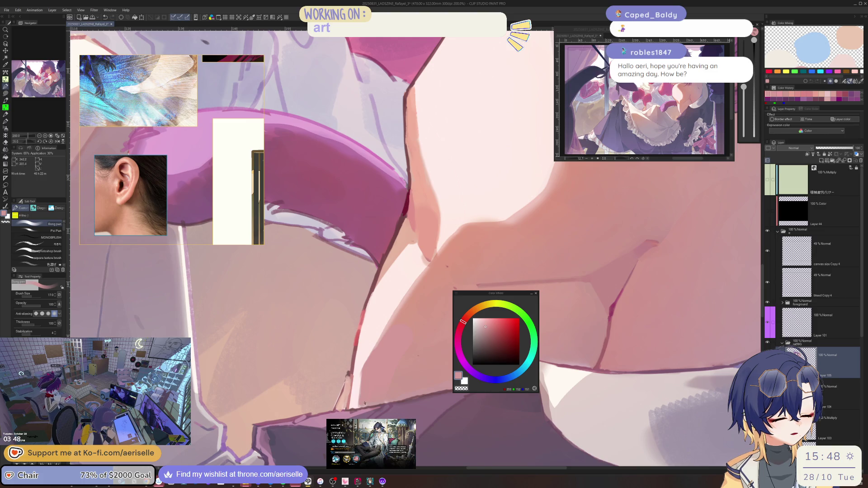
pyautogui.scroll(-4, 367, 395)
pyautogui.scroll(4, 399, 329)
# Draw a deeper pink crease stroke across the shoulder, redo its end longer and darker, then halve the brush.
pyautogui.keyDown('alt'); pyautogui.click(434, 322); pyautogui.keyUp('alt')
pyautogui.moveTo(360, 347); pyautogui.dragTo(385, 337)
pyautogui.scroll(4, 367, 334)
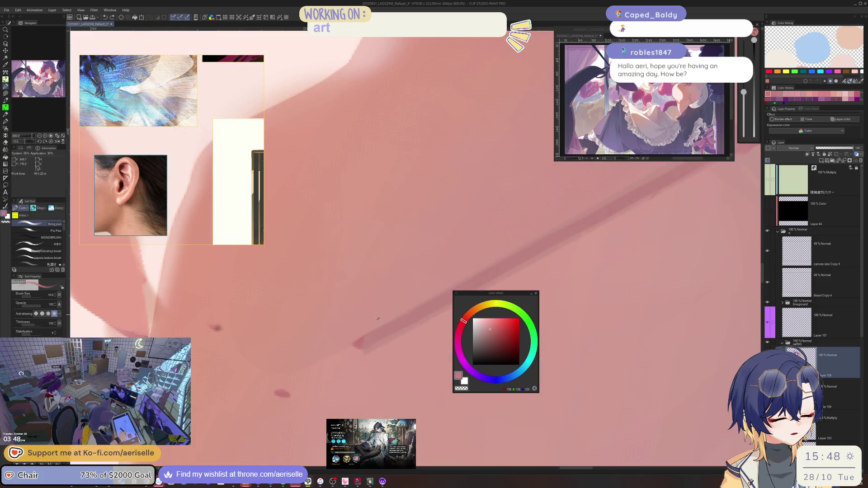
pyautogui.moveTo(343, 359); pyautogui.dragTo(364, 337)
pyautogui.hotkey('ctrl', 'z')
pyautogui.moveTo(326, 367); pyautogui.dragTo(364, 340)
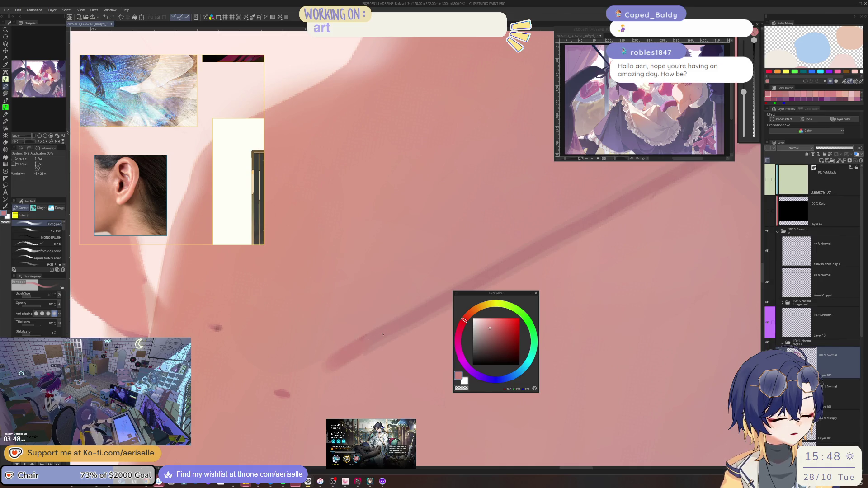
pyautogui.press('[')
pyautogui.press('[')
pyautogui.press('[')
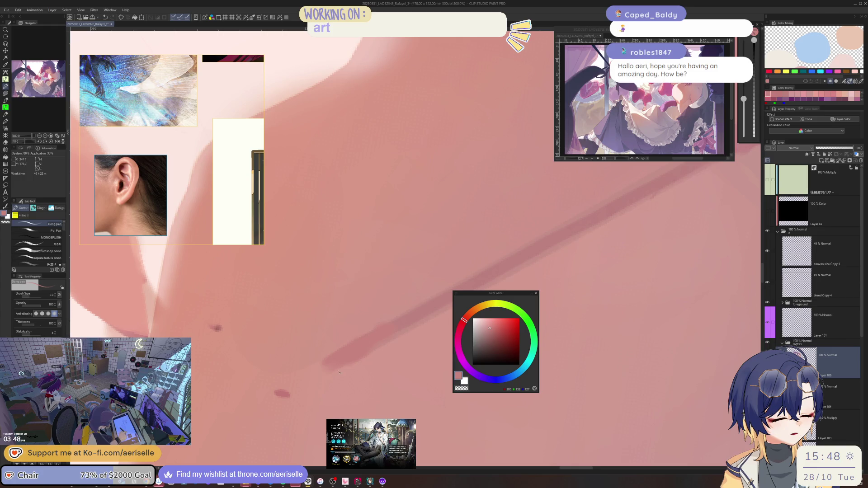
pyautogui.scroll(-8, 340, 372)
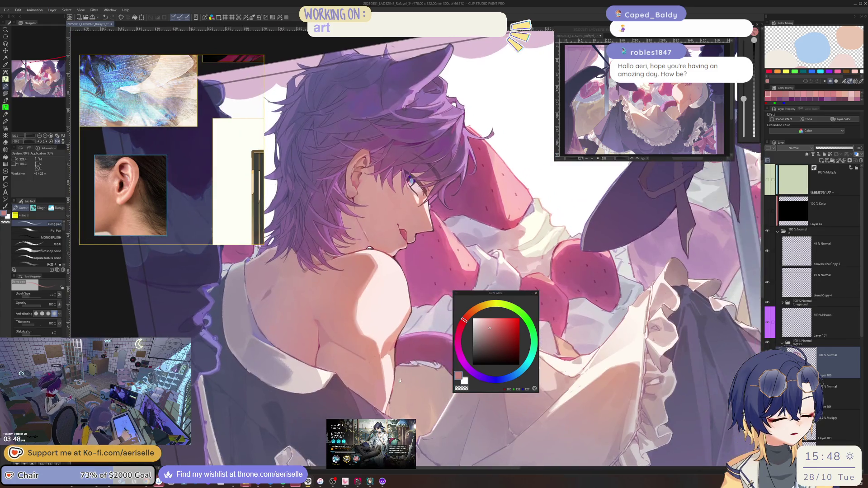
# Tune the Color Wheel to a richer, redder pink and soften the red stroke into the skin.
pyautogui.moveTo(401, 386); pyautogui.dragTo(389, 333)
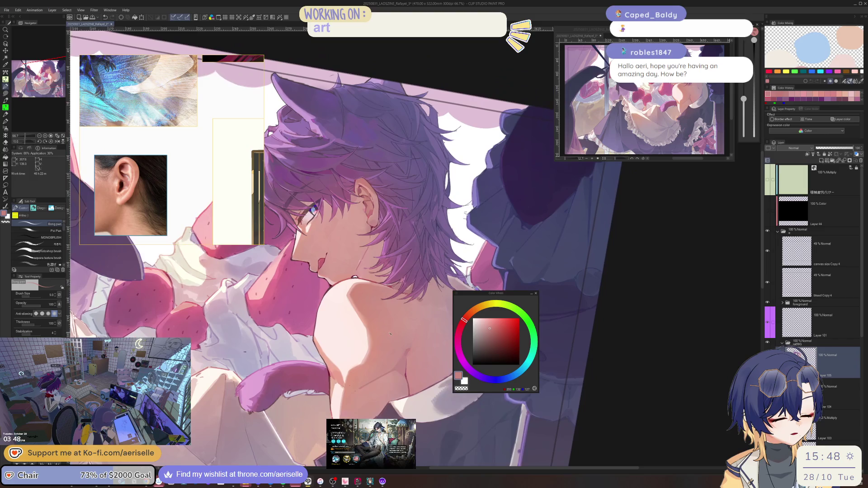
pyautogui.scroll(3, 405, 367)
pyautogui.keyDown('alt'); pyautogui.click(405, 375); pyautogui.keyUp('alt')
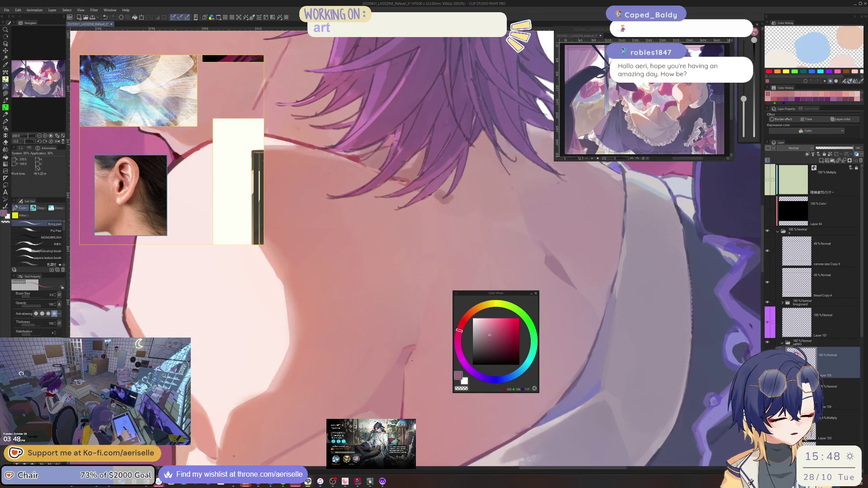
pyautogui.scroll(4, 410, 360)
pyautogui.click(458, 333)
pyautogui.click(458, 333)
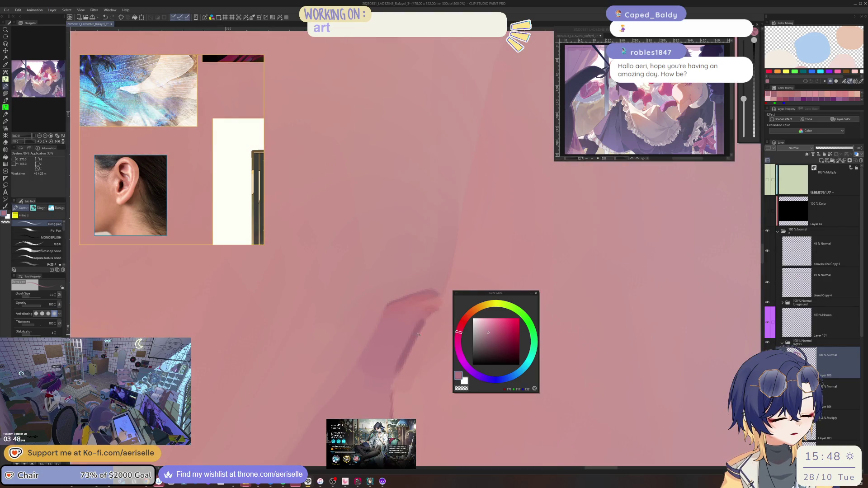
pyautogui.moveTo(460, 329); pyautogui.dragTo(402, 367)
pyautogui.click(496, 329)
pyautogui.keyDown('alt'); pyautogui.click(402, 368); pyautogui.keyUp('alt')
pyautogui.moveTo(429, 317)
pyautogui.mouseDown()
pyautogui.moveTo(402, 367)
pyautogui.moveTo(412, 336)
pyautogui.mouseUp()
# With a finer brush, sample a deep rose and darken a small line on the skin.
pyautogui.press('[')
pyautogui.press('[')
pyautogui.keyDown('alt'); pyautogui.click(433, 330); pyautogui.keyUp('alt')
pyautogui.press('[')
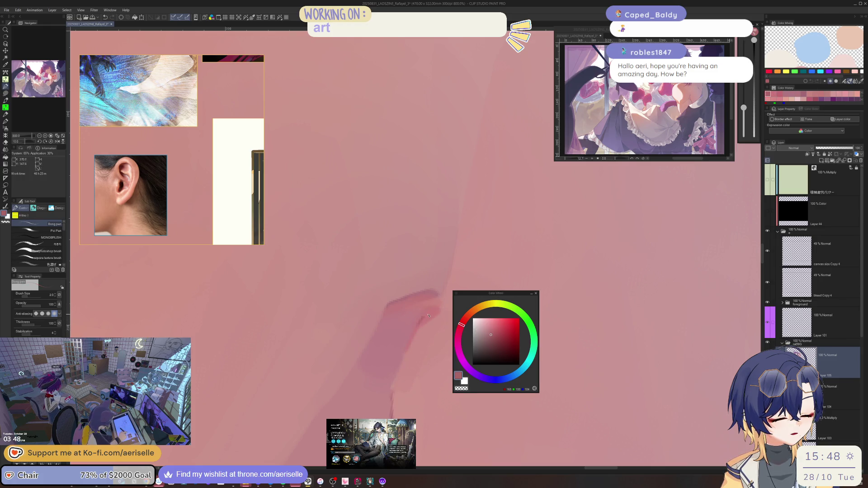
pyautogui.keyDown('alt'); pyautogui.click(428, 315); pyautogui.keyUp('alt')
pyautogui.press(']')
pyautogui.moveTo(428, 315); pyautogui.dragTo(394, 398)
pyautogui.hotkey('ctrl', 'alt', '0')
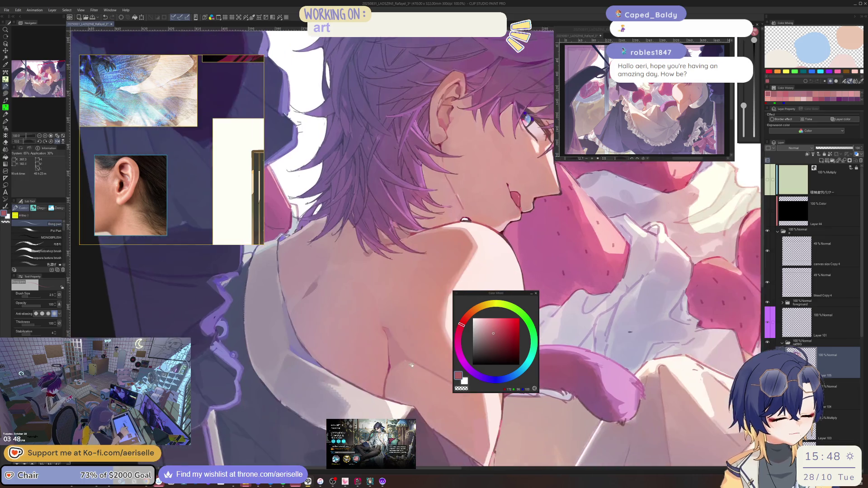
pyautogui.moveTo(406, 362); pyautogui.dragTo(389, 363)
# Brighten the lower end of the dark red line with a lighter pink and slightly larger brush.
pyautogui.click(465, 331)
pyautogui.scroll(2, 371, 354)
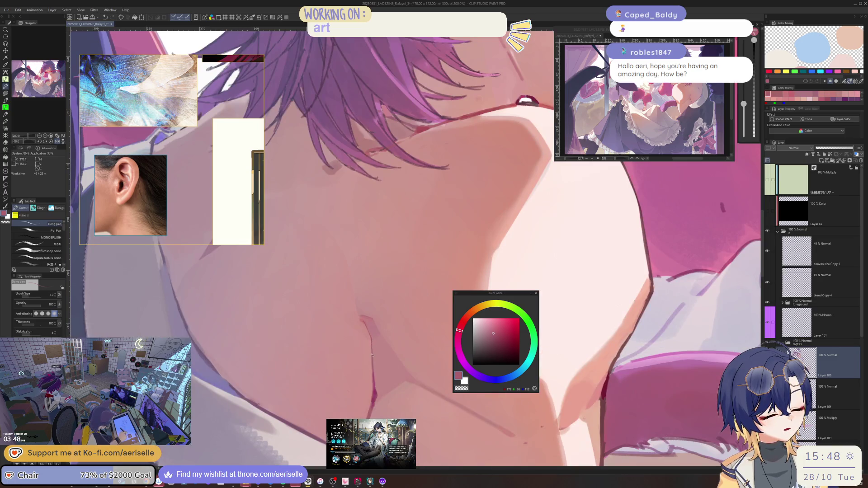
pyautogui.keyDown('alt'); pyautogui.click(378, 396); pyautogui.keyUp('alt')
pyautogui.press(']')
pyautogui.moveTo(378, 403); pyautogui.dragTo(372, 418)
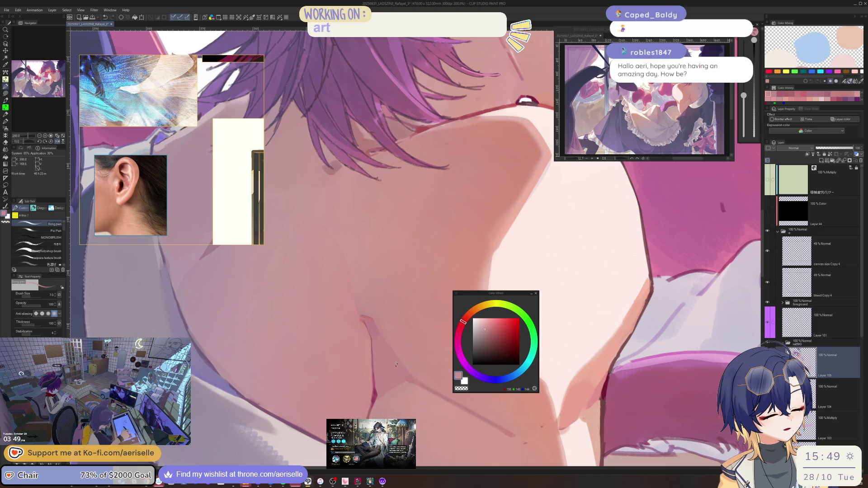
pyautogui.scroll(-4, 437, 293)
pyautogui.scroll(5, 437, 292)
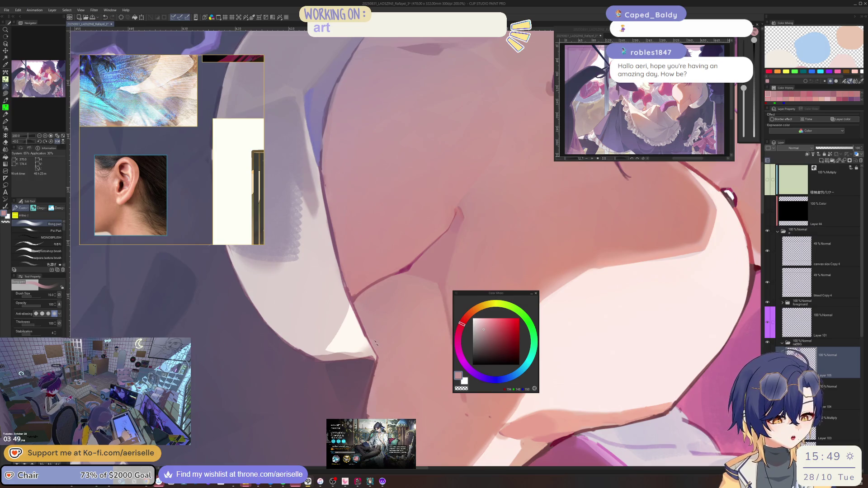
pyautogui.press('[')
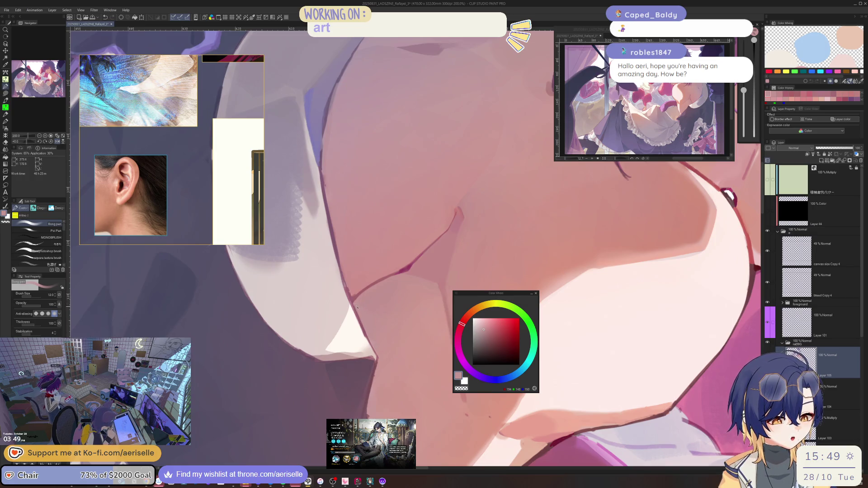
pyautogui.press('h')
pyautogui.scroll(-4, 438, 271)
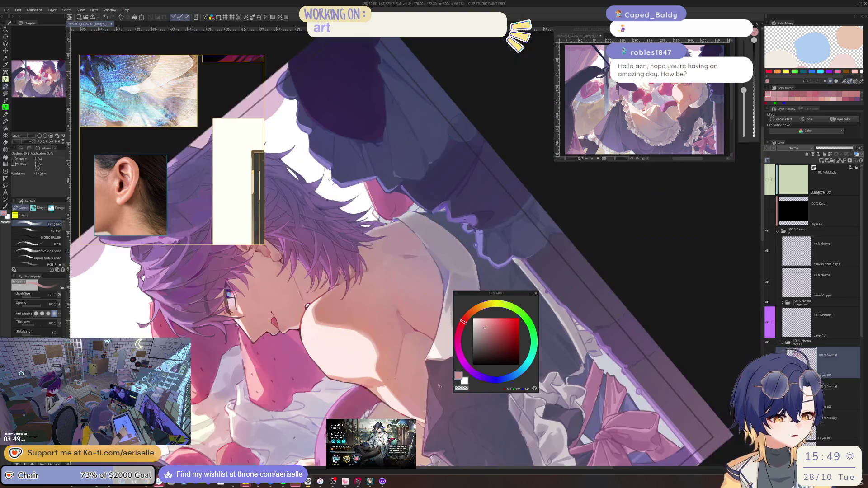
# Pick a near-white colour and paint white along the collar's left edge.
pyautogui.scroll(3, 367, 341)
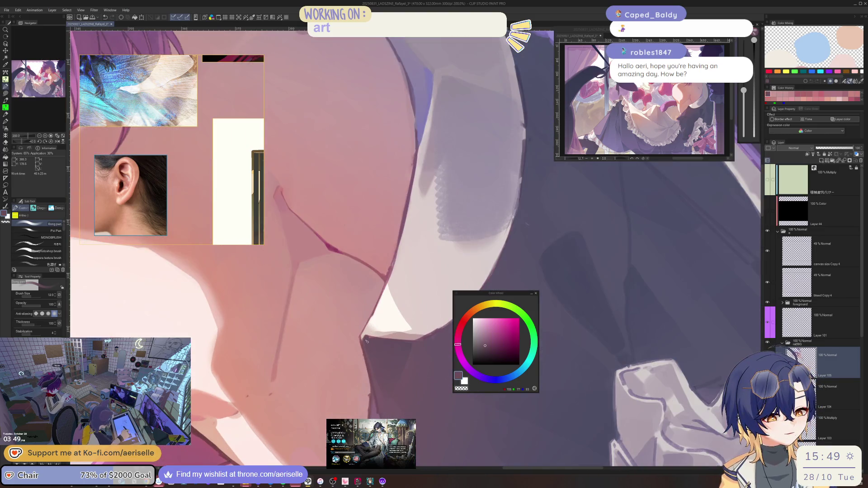
pyautogui.moveTo(370, 341)
pyautogui.mouseDown()
pyautogui.moveTo(395, 336)
pyautogui.moveTo(378, 346)
pyautogui.mouseUp()
pyautogui.keyDown('alt'); pyautogui.click(368, 351); pyautogui.keyUp('alt')
pyautogui.scroll(3, 368, 351)
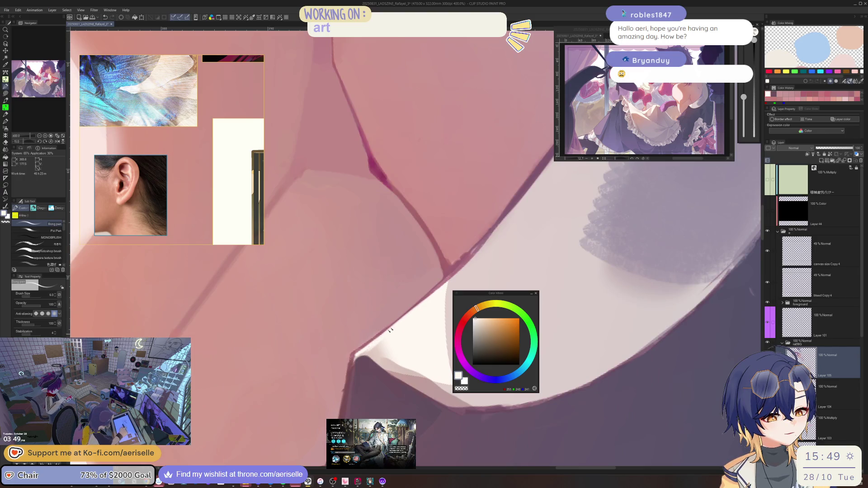
pyautogui.moveTo(397, 326)
pyautogui.mouseDown()
pyautogui.moveTo(411, 266)
pyautogui.moveTo(316, 292)
pyautogui.moveTo(330, 346)
pyautogui.mouseUp()
pyautogui.moveTo(312, 314); pyautogui.dragTo(333, 351)
# Undo the rough white strokes and repaint highlights on the collar's pointed tip.
pyautogui.press('[')
pyautogui.moveTo(329, 294); pyautogui.dragTo(324, 346)
pyautogui.hotkey('ctrl', 'z')
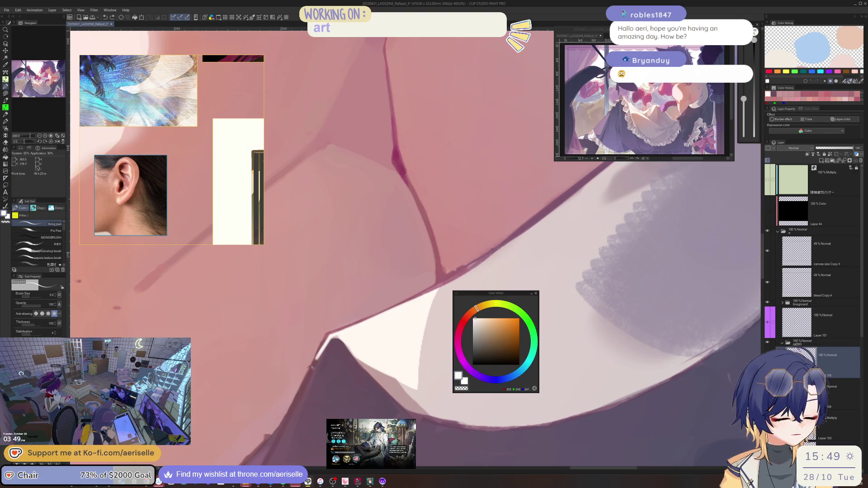
pyautogui.hotkey('ctrl', 'z')
pyautogui.moveTo(332, 335)
pyautogui.mouseDown()
pyautogui.moveTo(316, 363)
pyautogui.moveTo(342, 336)
pyautogui.mouseUp()
pyautogui.press(']')
pyautogui.hotkey('ctrl', 'z')
pyautogui.press('[')
# Choose a magenta-leaning light pink, enlarge the brush and stroke along the collar edge.
pyautogui.scroll(-3, 341, 336)
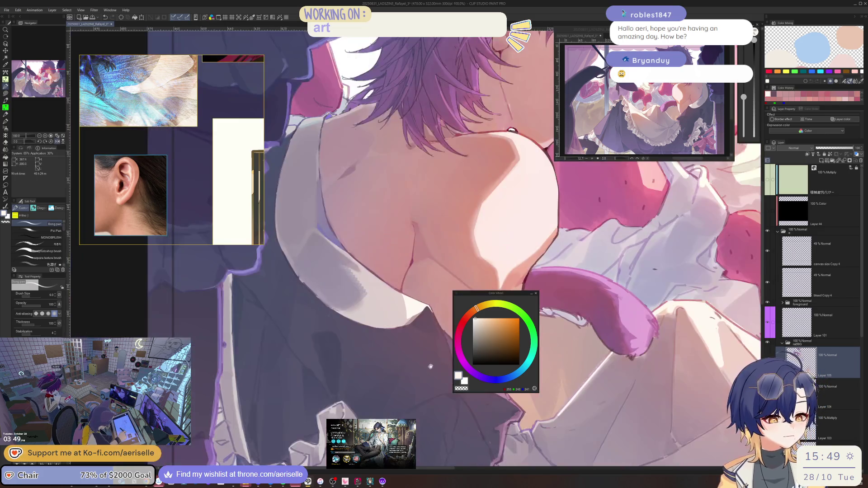
pyautogui.scroll(3, 377, 344)
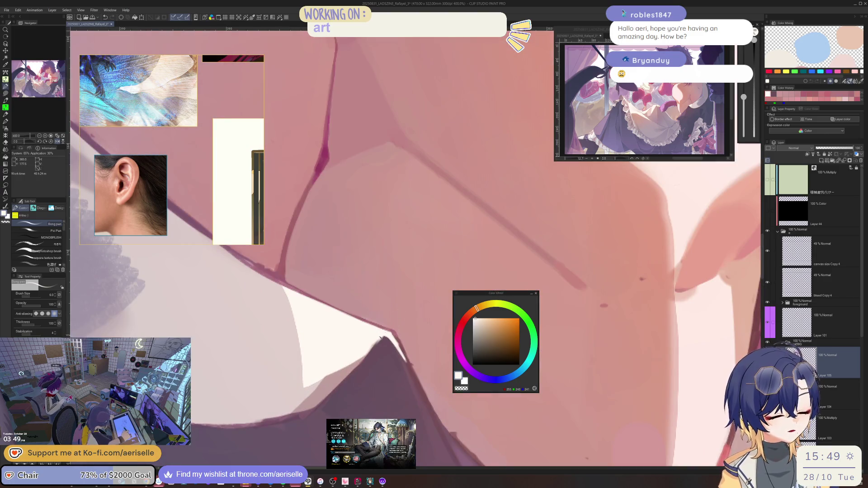
pyautogui.scroll(-4, 375, 343)
pyautogui.scroll(2, 409, 342)
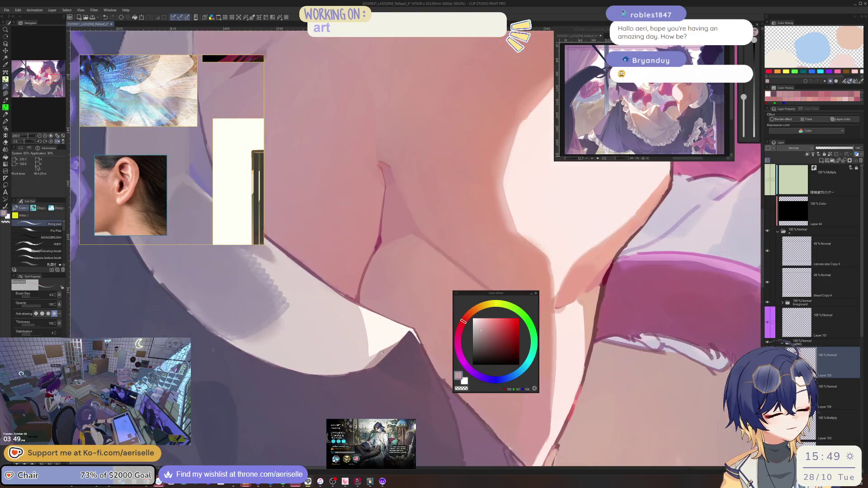
pyautogui.keyDown('alt'); pyautogui.click(365, 354); pyautogui.keyUp('alt')
pyautogui.click(465, 324)
pyautogui.press(']')
pyautogui.click(366, 341)
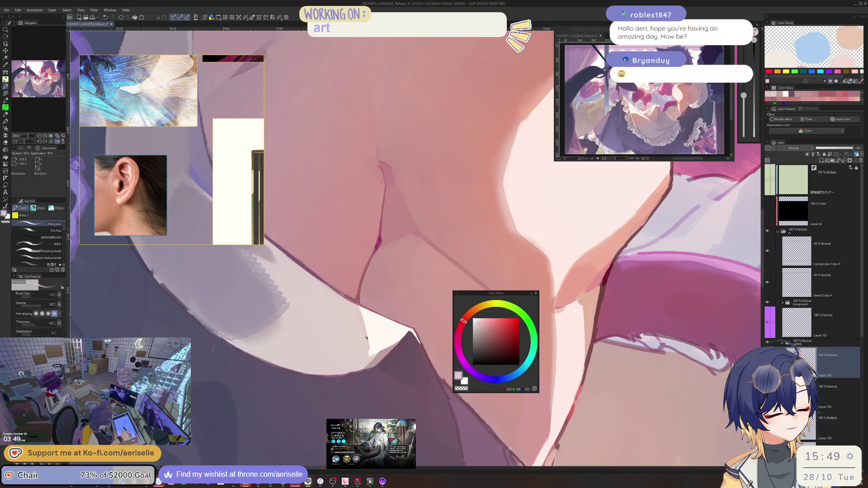
pyautogui.press(']')
pyautogui.press(']')
pyautogui.press(']')
pyautogui.press('h')
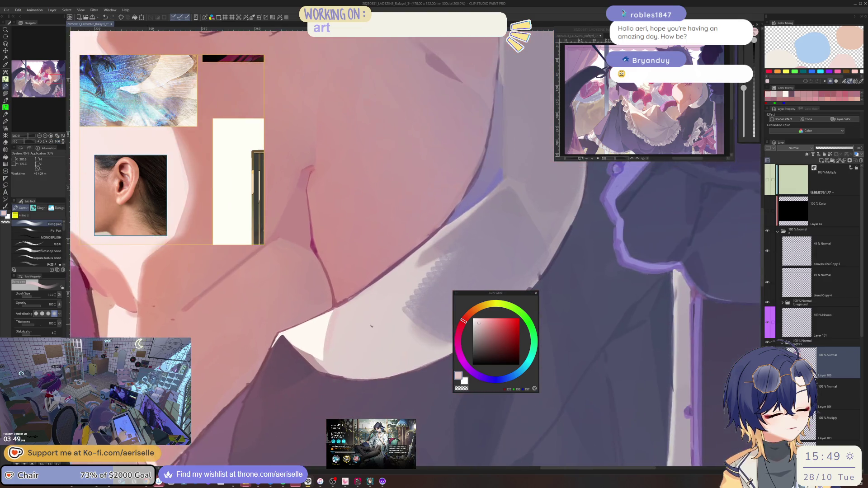
pyautogui.moveTo(333, 324)
pyautogui.mouseDown()
pyautogui.moveTo(330, 362)
pyautogui.moveTo(452, 312)
pyautogui.mouseUp()
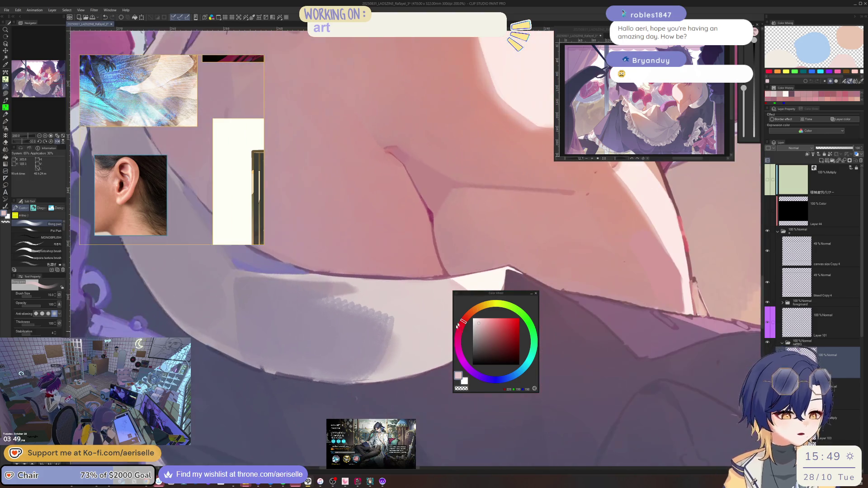
# Brighten the skin's shadow edge with a rosy pale pink.
pyautogui.moveTo(498, 295)
pyautogui.mouseDown()
pyautogui.moveTo(621, 208)
pyautogui.moveTo(454, 302)
pyautogui.mouseUp()
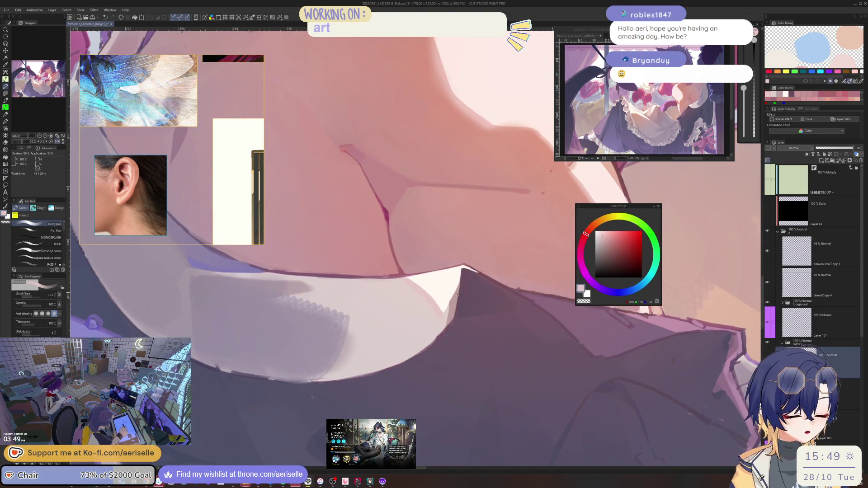
pyautogui.scroll(2, 460, 285)
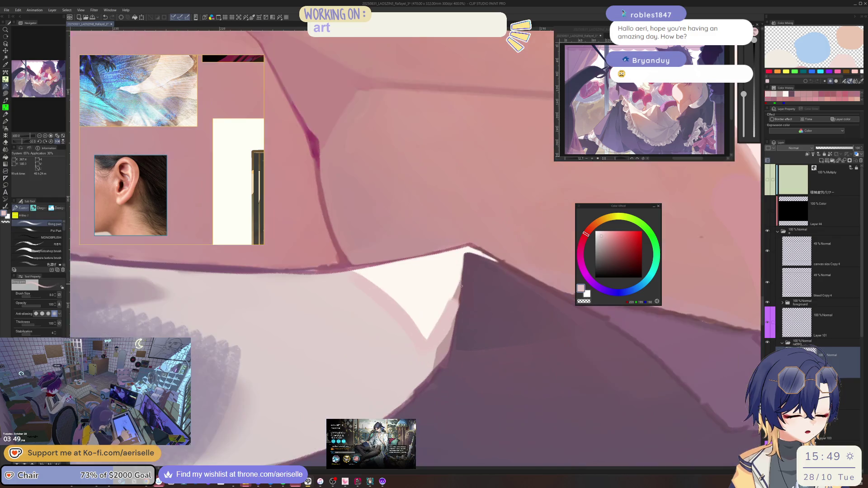
pyautogui.keyDown('alt'); pyautogui.click(456, 288); pyautogui.keyUp('alt')
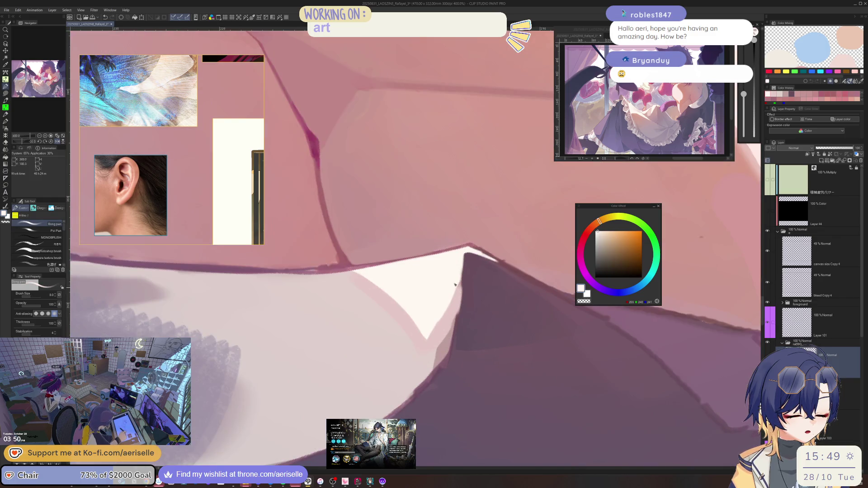
pyautogui.scroll(-6, 452, 294)
pyautogui.scroll(4, 494, 292)
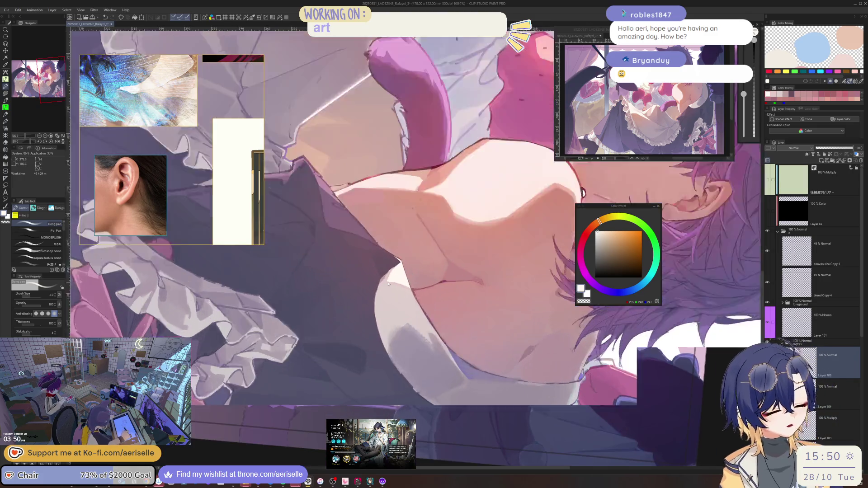
pyautogui.keyDown('alt'); pyautogui.click(381, 279); pyautogui.keyUp('alt')
pyautogui.moveTo(586, 238); pyautogui.dragTo(577, 231)
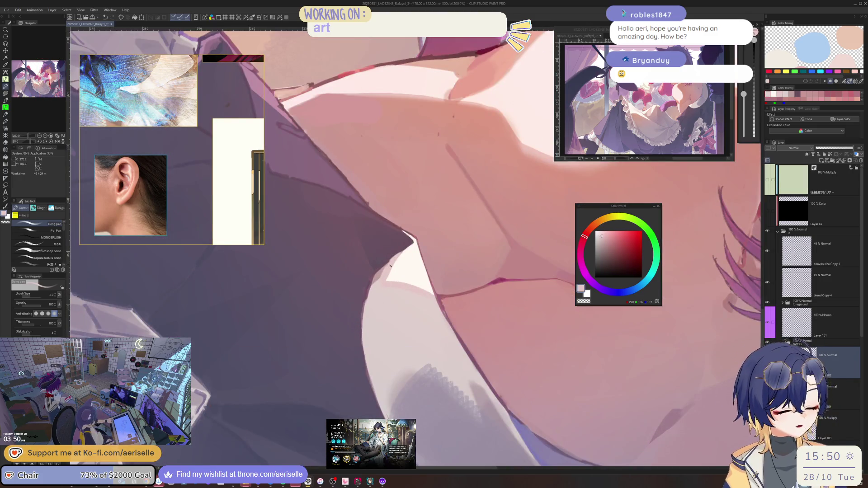
pyautogui.press(']')
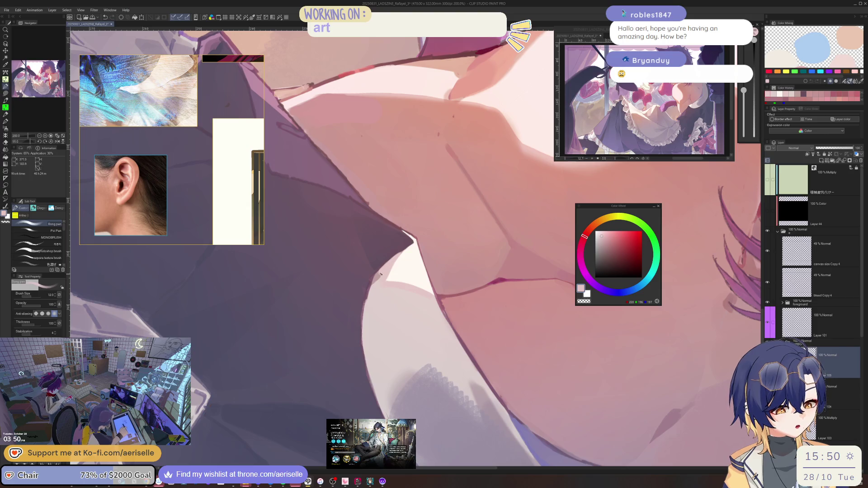
pyautogui.moveTo(374, 274); pyautogui.dragTo(365, 310)
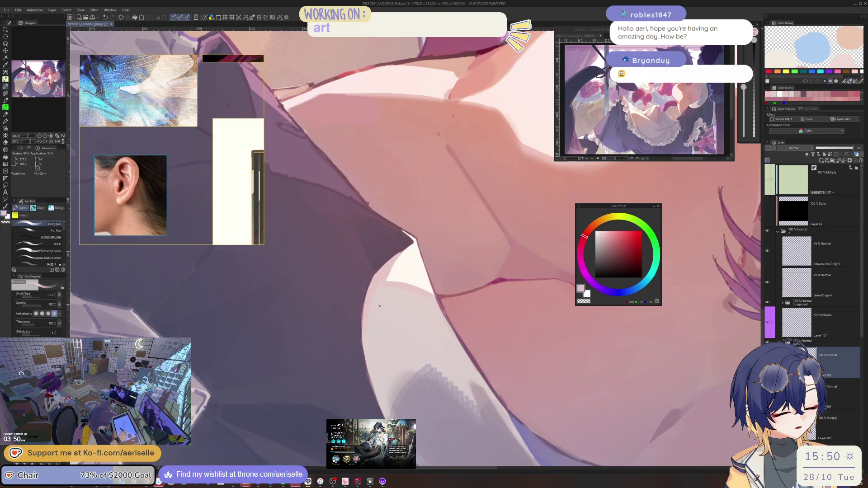
# Check the collar at different zoom levels, shrink the brush and pick a darker mauve.
pyautogui.hotkey('ctrl', '-')
pyautogui.hotkey('ctrl', '+')
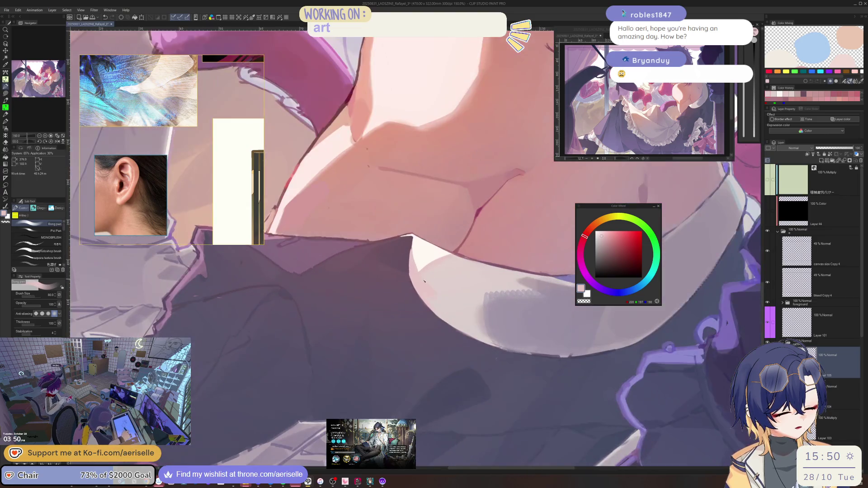
pyautogui.press(']')
pyautogui.press(']')
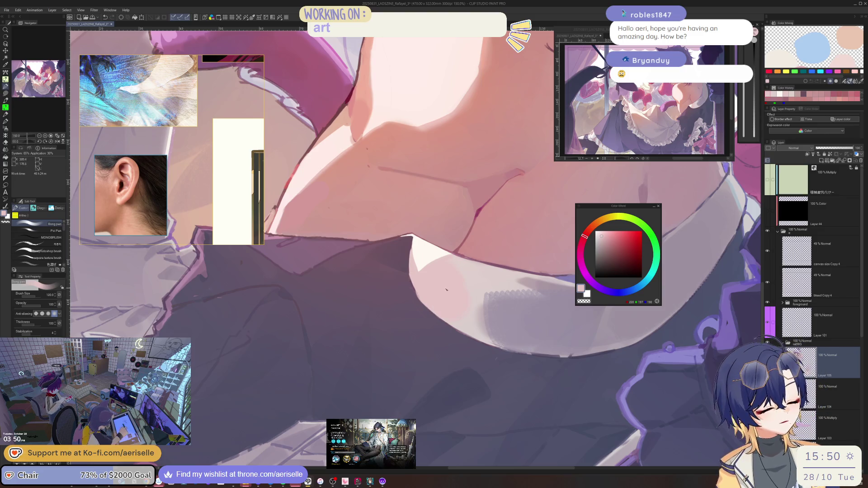
pyautogui.hotkey('ctrl', '-')
pyautogui.hotkey('ctrl', '-')
pyautogui.hotkey('ctrl', '+')
pyautogui.hotkey('ctrl', '+')
pyautogui.hotkey('ctrl', '+')
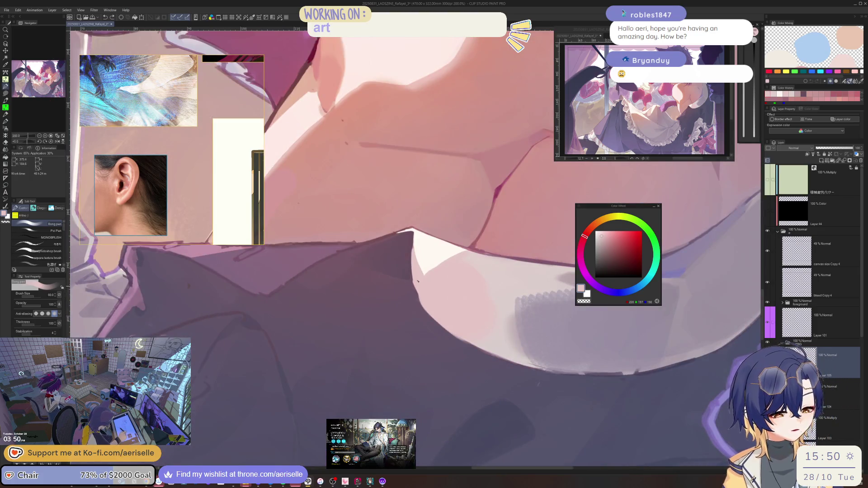
pyautogui.press('[')
pyautogui.press('[')
pyautogui.press('[')
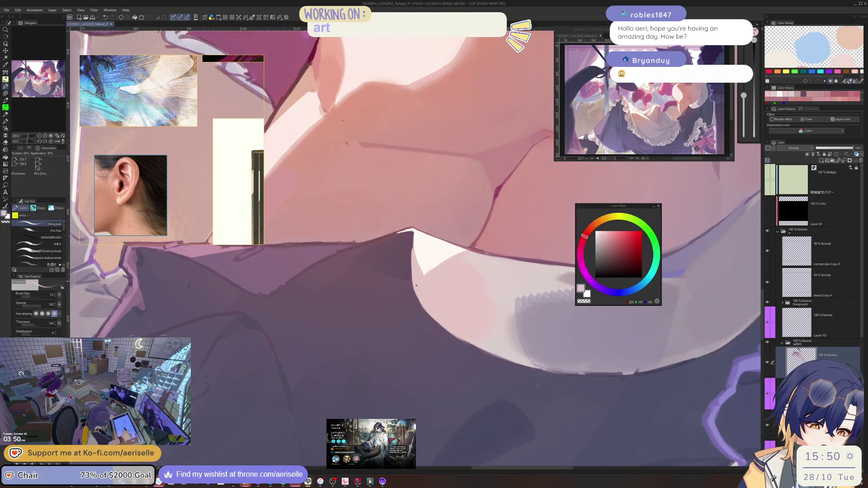
pyautogui.moveTo(415, 273); pyautogui.dragTo(381, 322)
pyautogui.keyDown('alt'); pyautogui.click(381, 323); pyautogui.keyUp('alt')
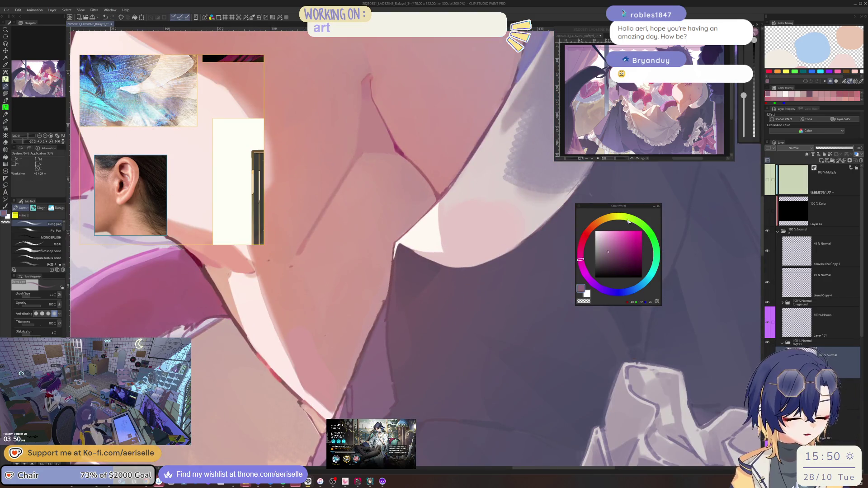
# Rotate the canvas to a comfortable angle along the collar and set the brush size.
pyautogui.press('^')
pyautogui.press('[')
pyautogui.press('[')
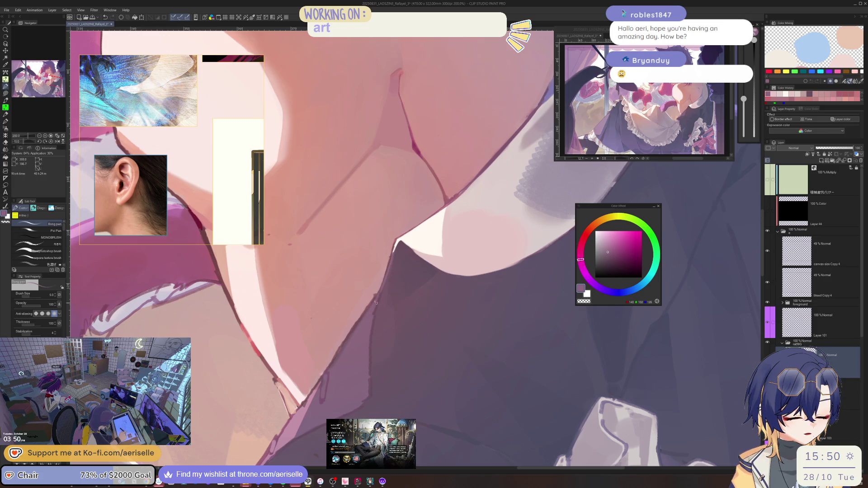
pyautogui.press(']')
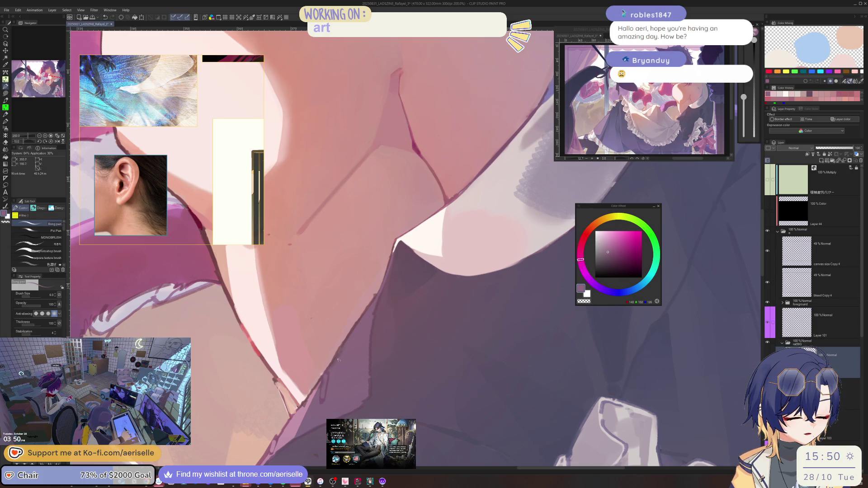
pyautogui.press(']')
pyautogui.press(']')
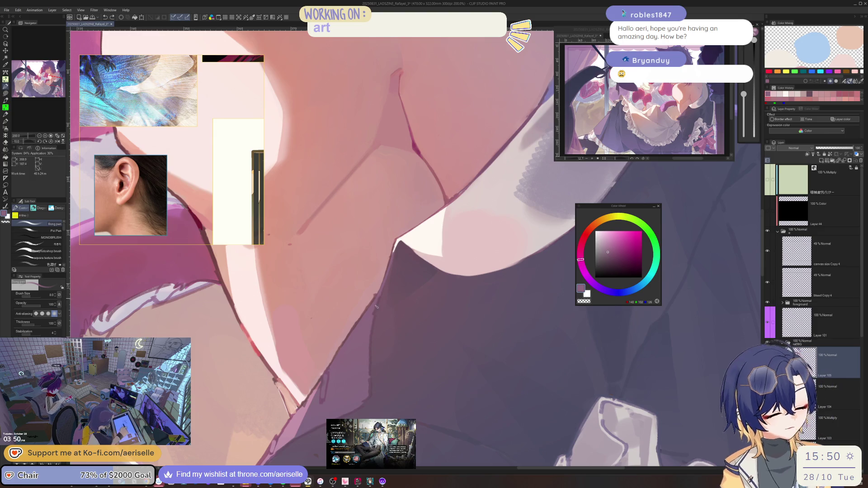
pyautogui.moveTo(368, 349); pyautogui.dragTo(346, 271)
pyautogui.press(']')
pyautogui.press(']')
pyautogui.press(']')
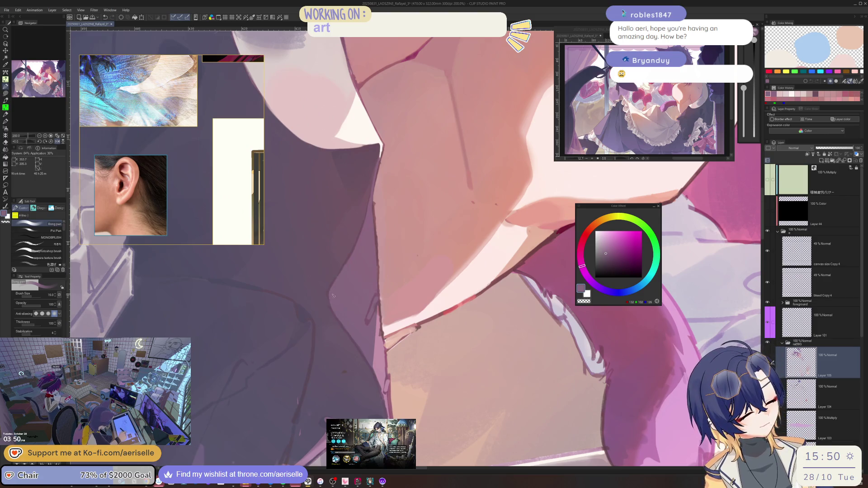
pyautogui.moveTo(352, 329); pyautogui.dragTo(420, 334)
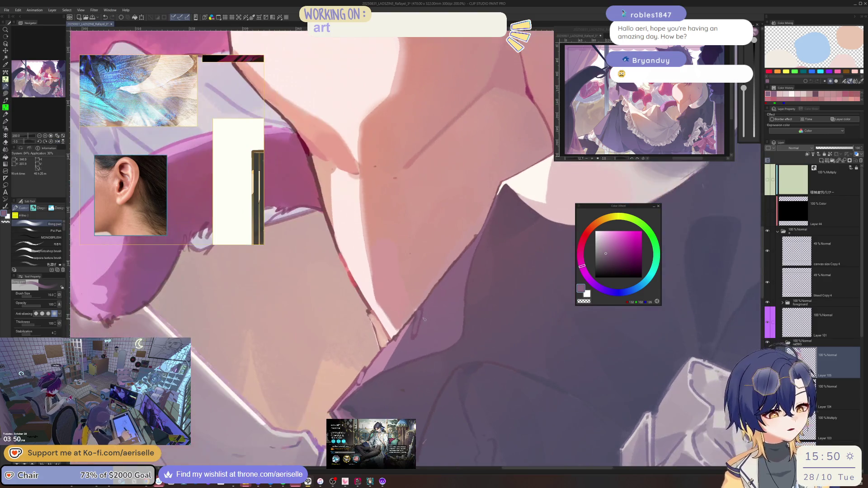
pyautogui.press(']')
# Sample the collar's dark purple shadow and lighten it to a duskier purple with a finer brush.
pyautogui.keyDown('alt'); pyautogui.click(420, 334); pyautogui.keyUp('alt')
pyautogui.press('[')
pyautogui.press('[')
pyautogui.press('[')
pyautogui.press('[')
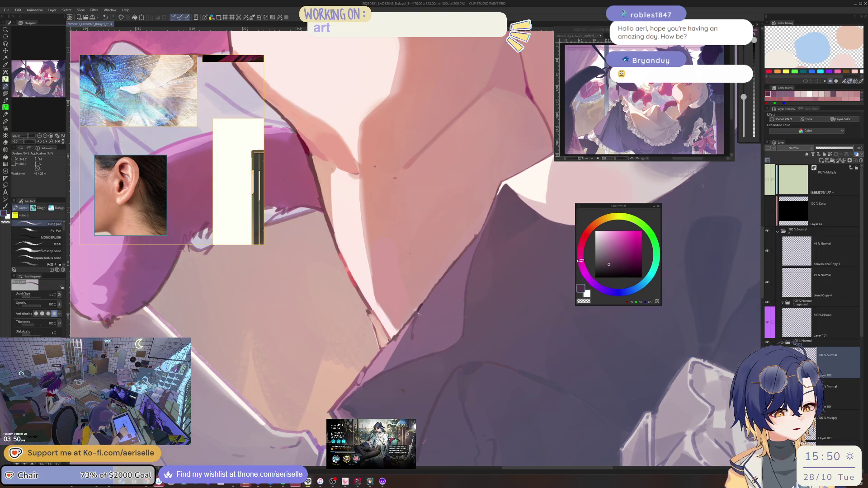
pyautogui.click(607, 257)
pyautogui.press('[')
pyautogui.press('[')
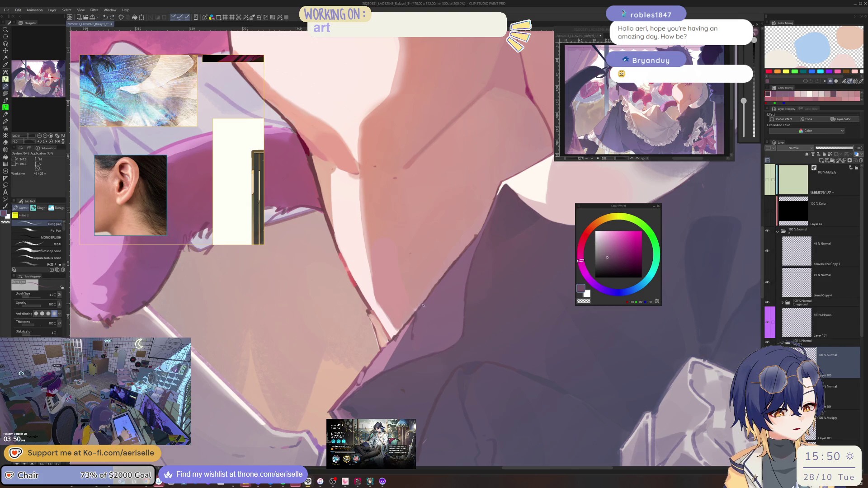
pyautogui.click(607, 256)
pyautogui.keyDown('alt'); pyautogui.click(429, 376); pyautogui.keyUp('alt')
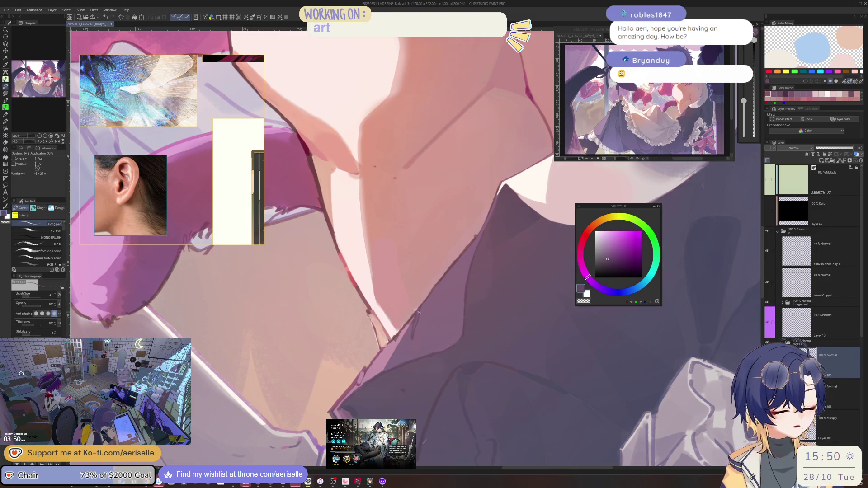
# Paint short dusky and violet strokes along the collar edge, then save the illustration.
pyautogui.moveTo(423, 305); pyautogui.dragTo(436, 304)
pyautogui.keyDown('alt'); pyautogui.click(415, 328); pyautogui.keyUp('alt')
pyautogui.moveTo(415, 328); pyautogui.dragTo(414, 319)
pyautogui.keyDown('alt'); pyautogui.click(409, 330); pyautogui.keyUp('alt')
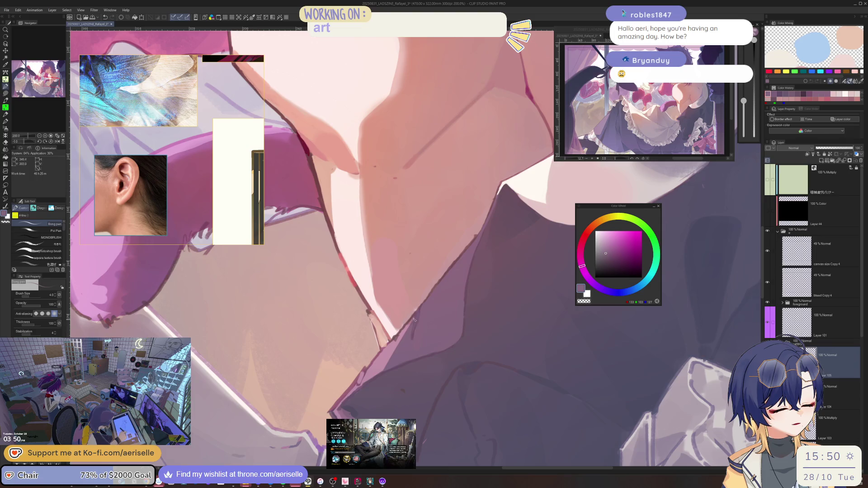
pyautogui.hotkey('ctrl', 's')
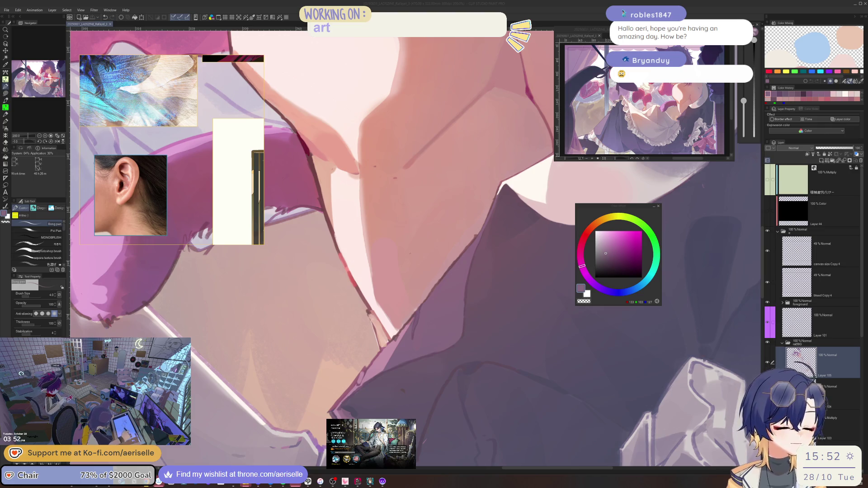
pyautogui.keyDown('alt'); pyautogui.click(614, 189); pyautogui.keyUp('alt')
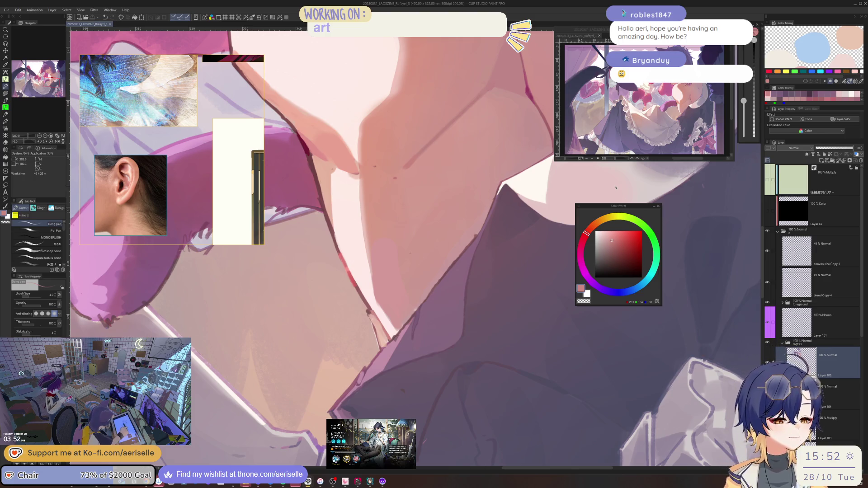
# Mirror the view and sharpen the skin edge with dark magenta strokes.
pyautogui.press('h')
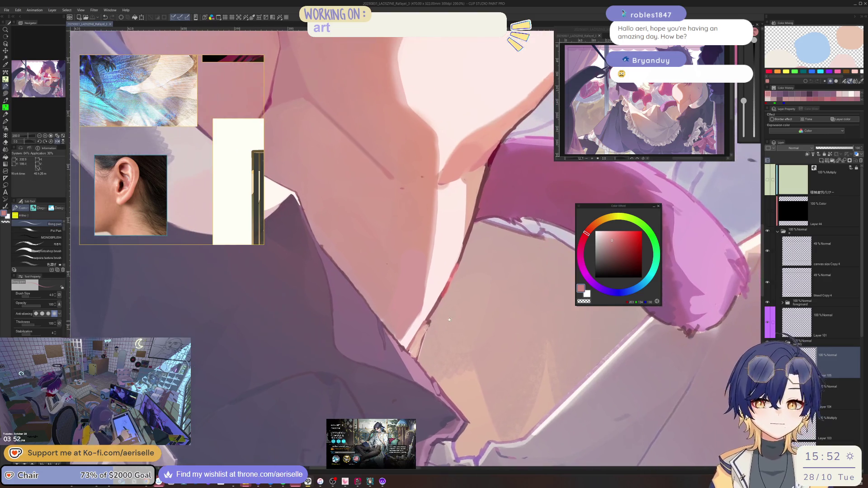
pyautogui.scroll(2, 453, 321)
pyautogui.click(580, 250)
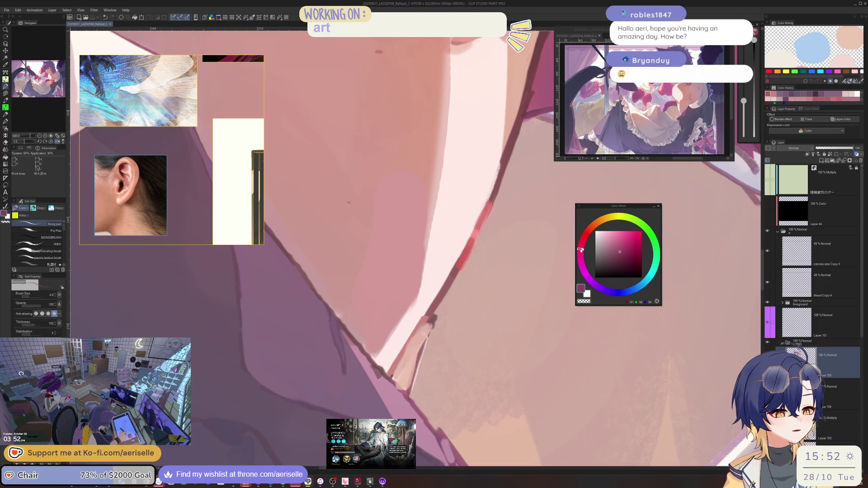
pyautogui.press(']')
pyautogui.moveTo(430, 318); pyautogui.dragTo(423, 345)
pyautogui.moveTo(438, 307); pyautogui.dragTo(425, 342)
# Dab darker and greyer purple shading into the shadow beside the tail.
pyautogui.scroll(-5, 430, 330)
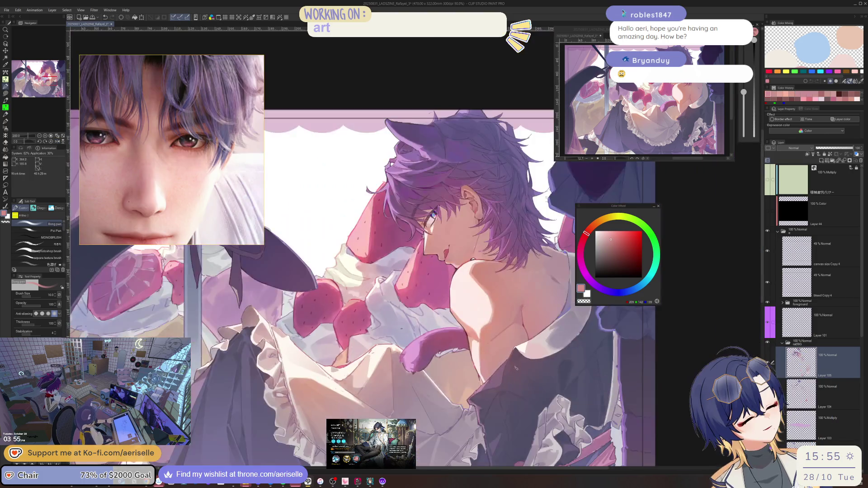
pyautogui.scroll(3, 446, 345)
pyautogui.keyDown('alt'); pyautogui.click(446, 345); pyautogui.keyUp('alt')
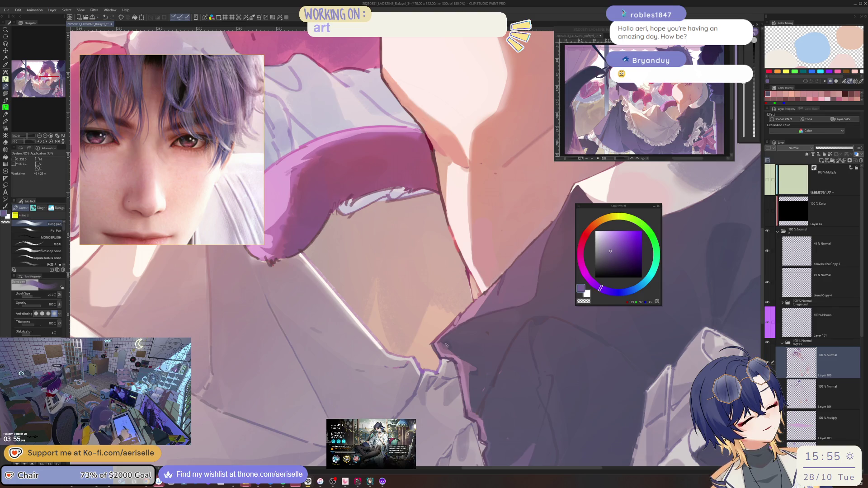
pyautogui.click(445, 345)
pyautogui.keyDown('alt'); pyautogui.click(450, 348); pyautogui.keyUp('alt')
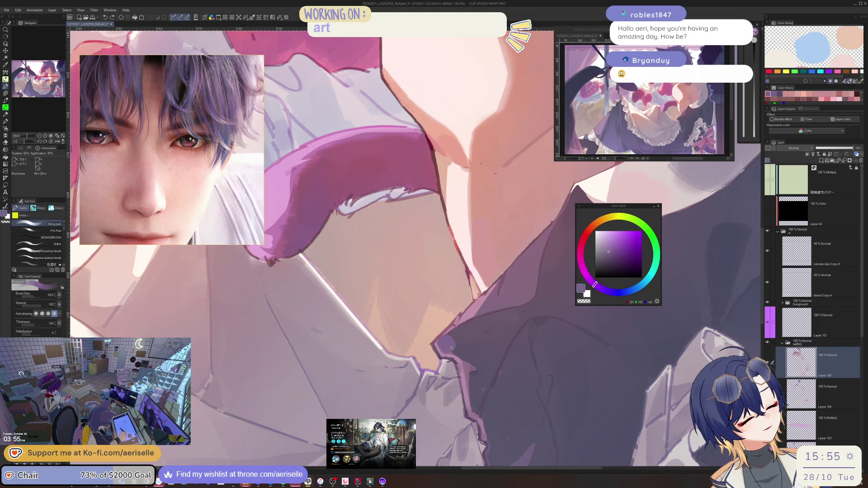
pyautogui.keyDown('alt'); pyautogui.click(451, 344); pyautogui.keyUp('alt')
pyautogui.click(449, 344)
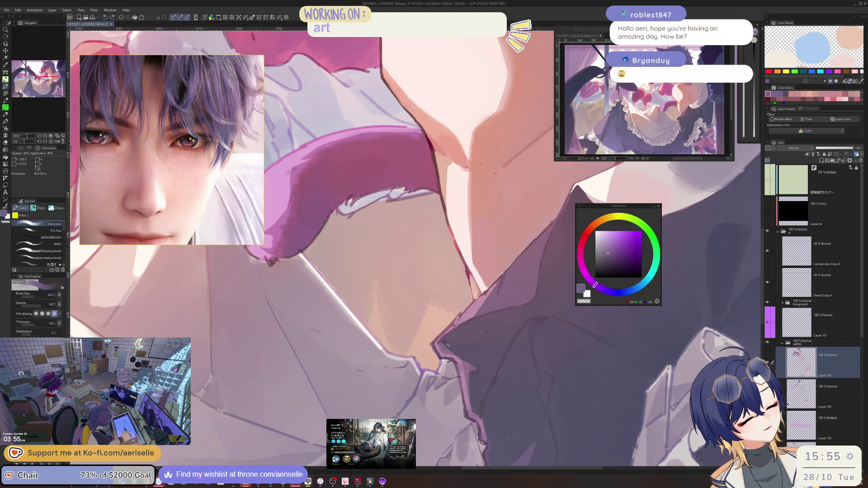
pyautogui.keyDown('alt'); pyautogui.click(450, 345); pyautogui.keyUp('alt')
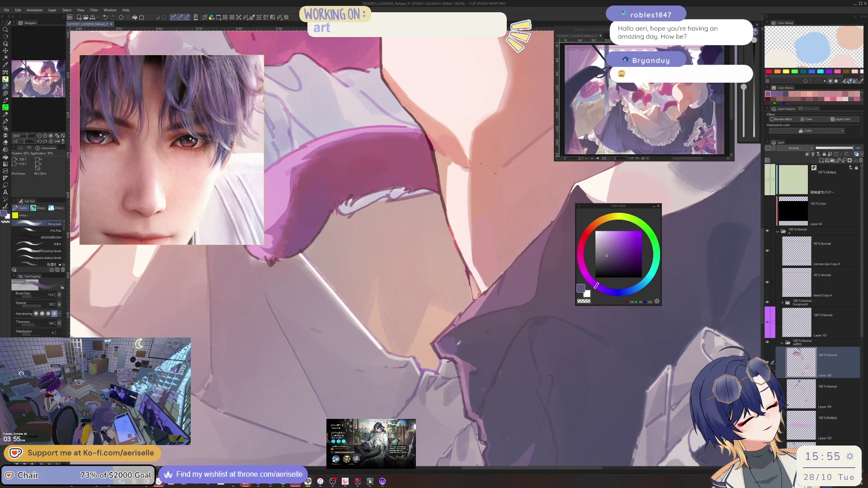
pyautogui.press(']')
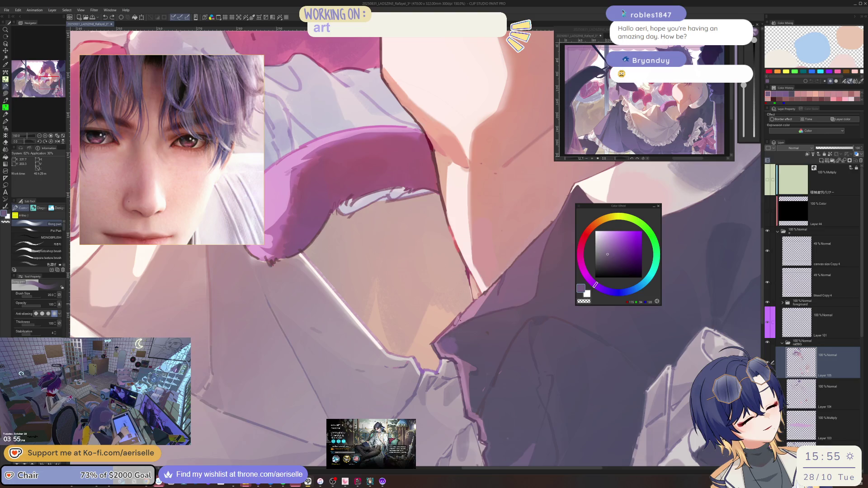
pyautogui.keyDown('alt'); pyautogui.click(442, 346); pyautogui.keyUp('alt')
pyautogui.press('[')
pyautogui.press('[')
pyautogui.press('[')
# Flip the view back, enlarge the brush, and rotate and zoom out to see the whole illustration.
pyautogui.press(']')
pyautogui.press(']')
pyautogui.press(']')
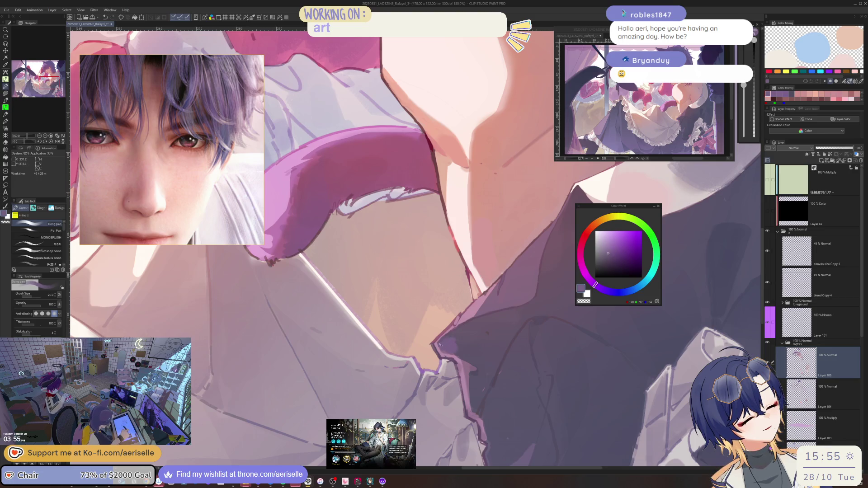
pyautogui.hotkey('ctrl', 'alt', '0')
pyautogui.press('h')
pyautogui.press(']')
pyautogui.press(']')
pyautogui.press(']')
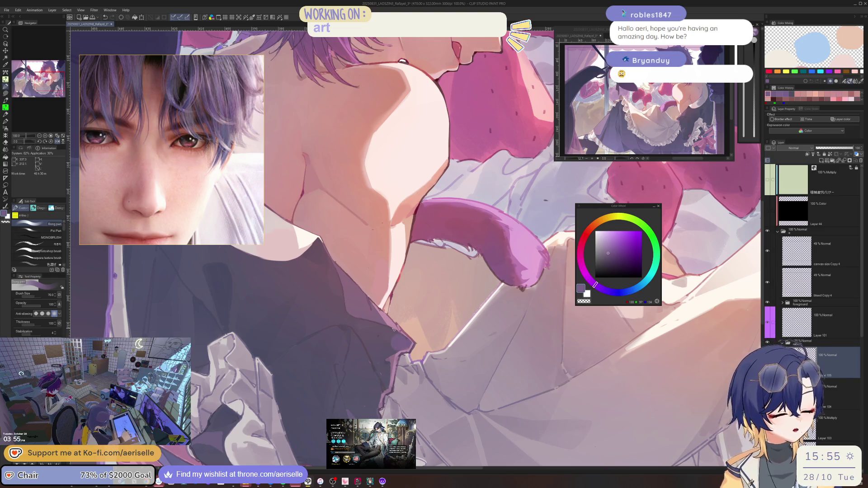
pyautogui.press('h')
pyautogui.press('-')
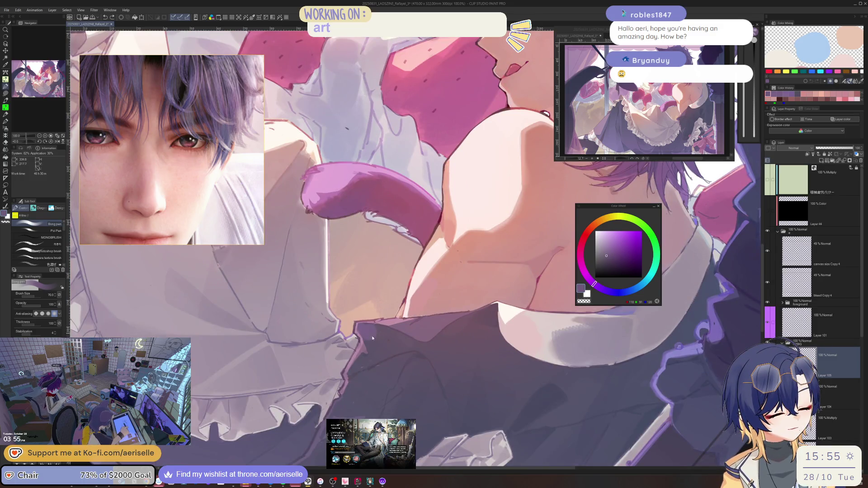
pyautogui.press('-')
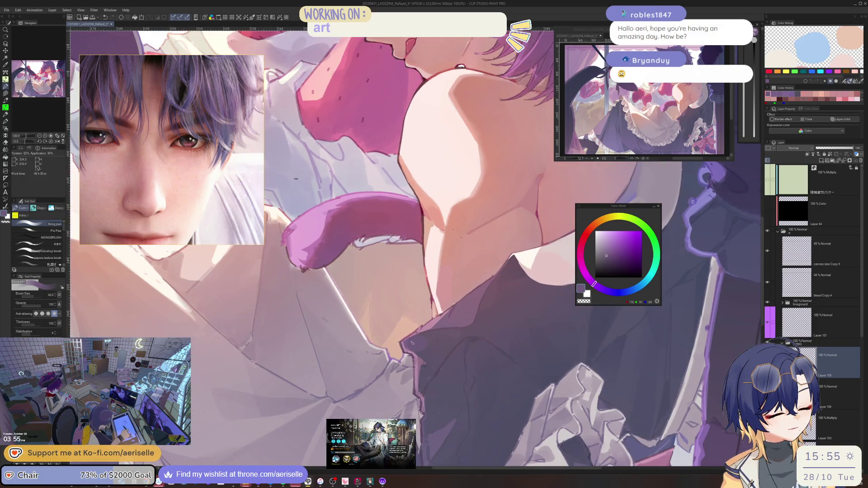
pyautogui.hotkey('ctrl', '-')
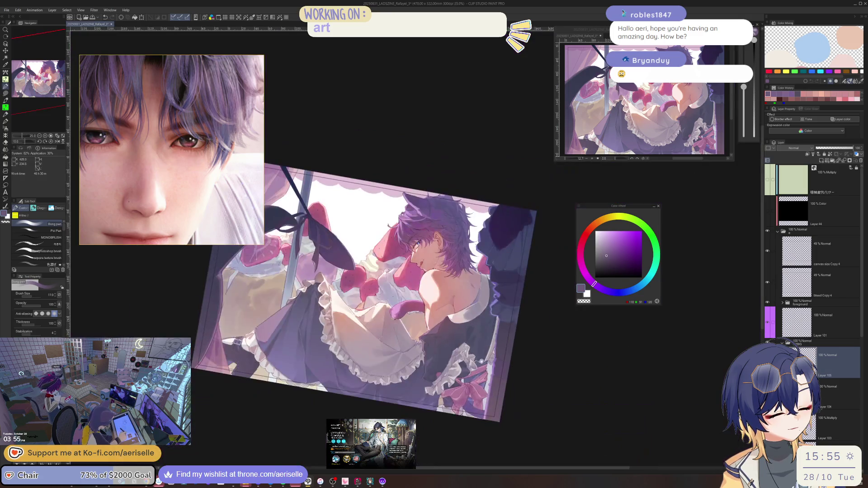